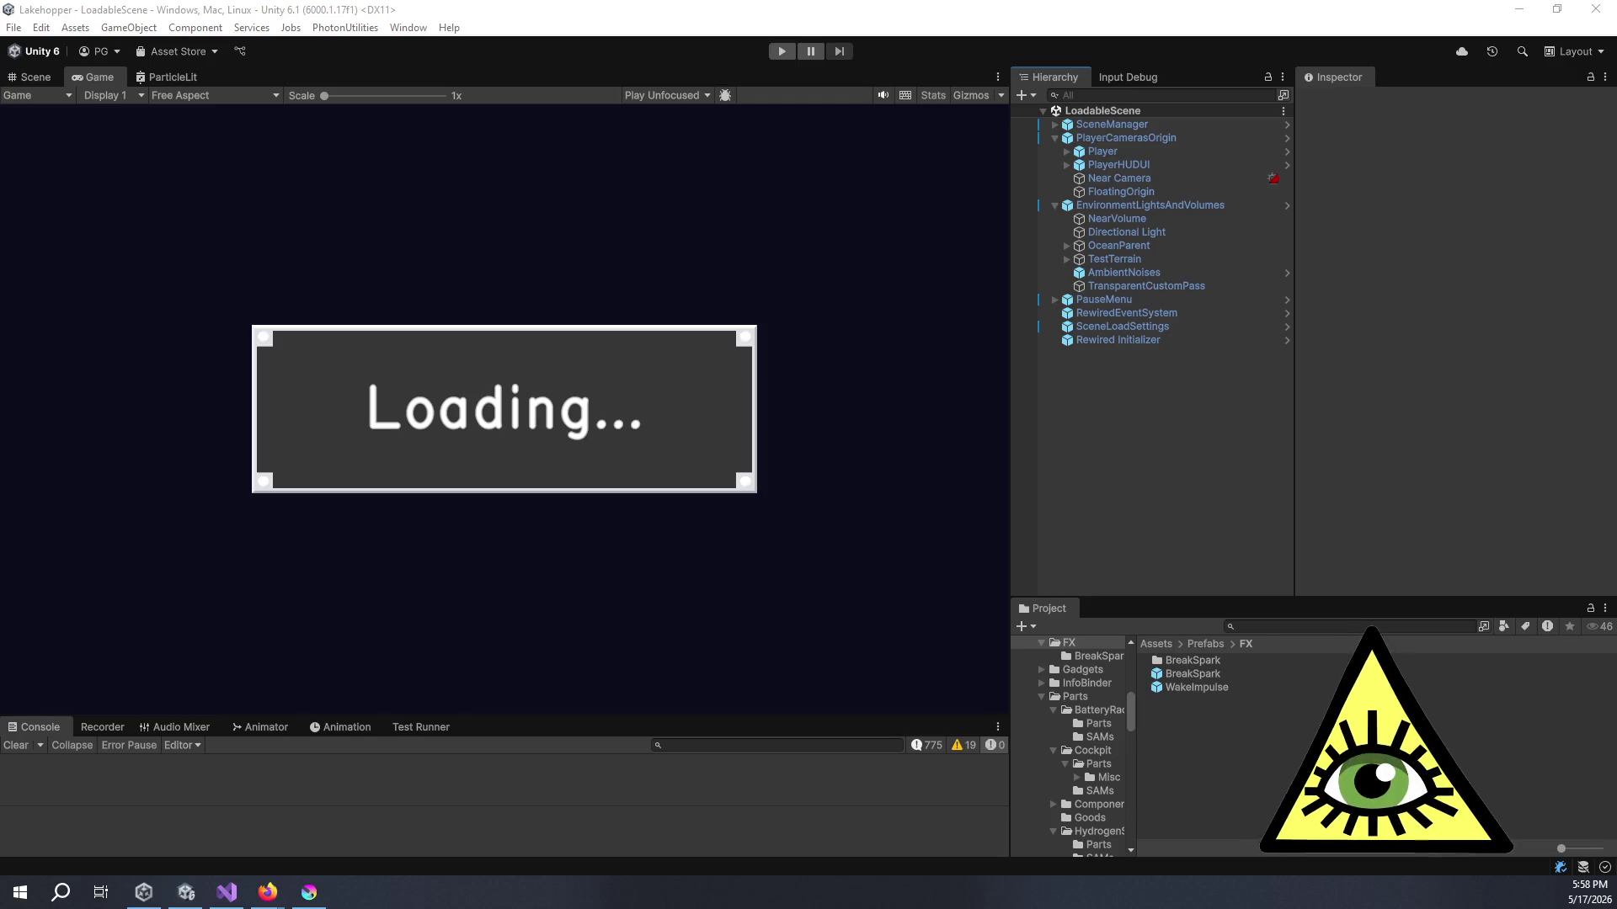
- Switch from the Unity editor to the Lakehopper Trello board in Firefox
{"action": "key", "text": "alt+Tab"}
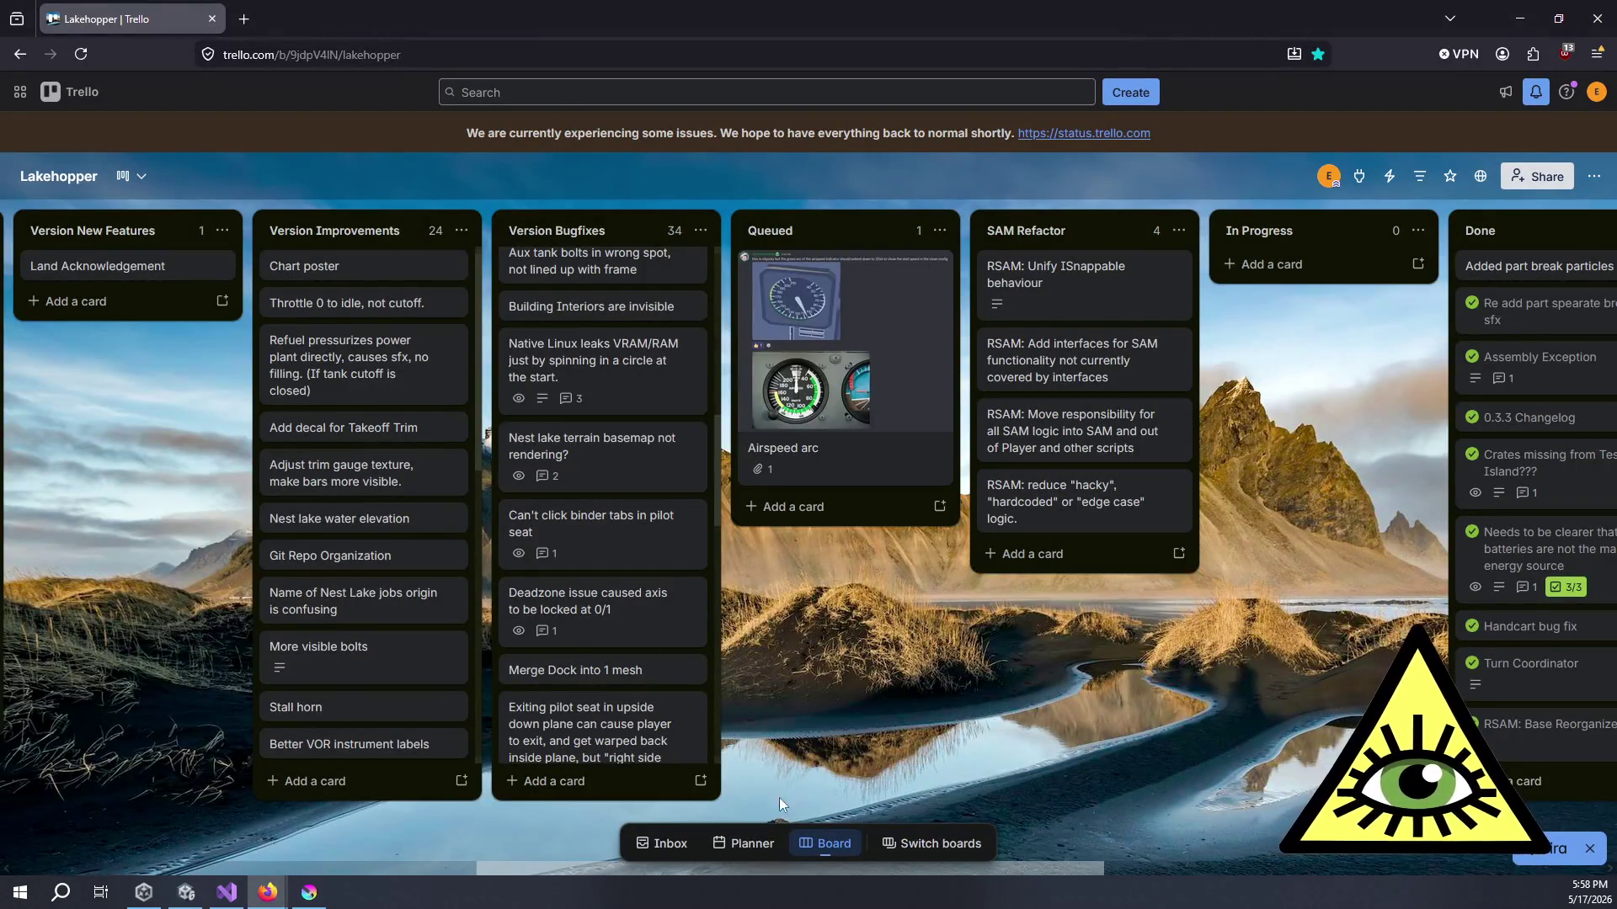
- Add a 'Test watching for Gforce spikes' card to the Queued list
{"action": "left_click", "coordinate": [770, 506]}
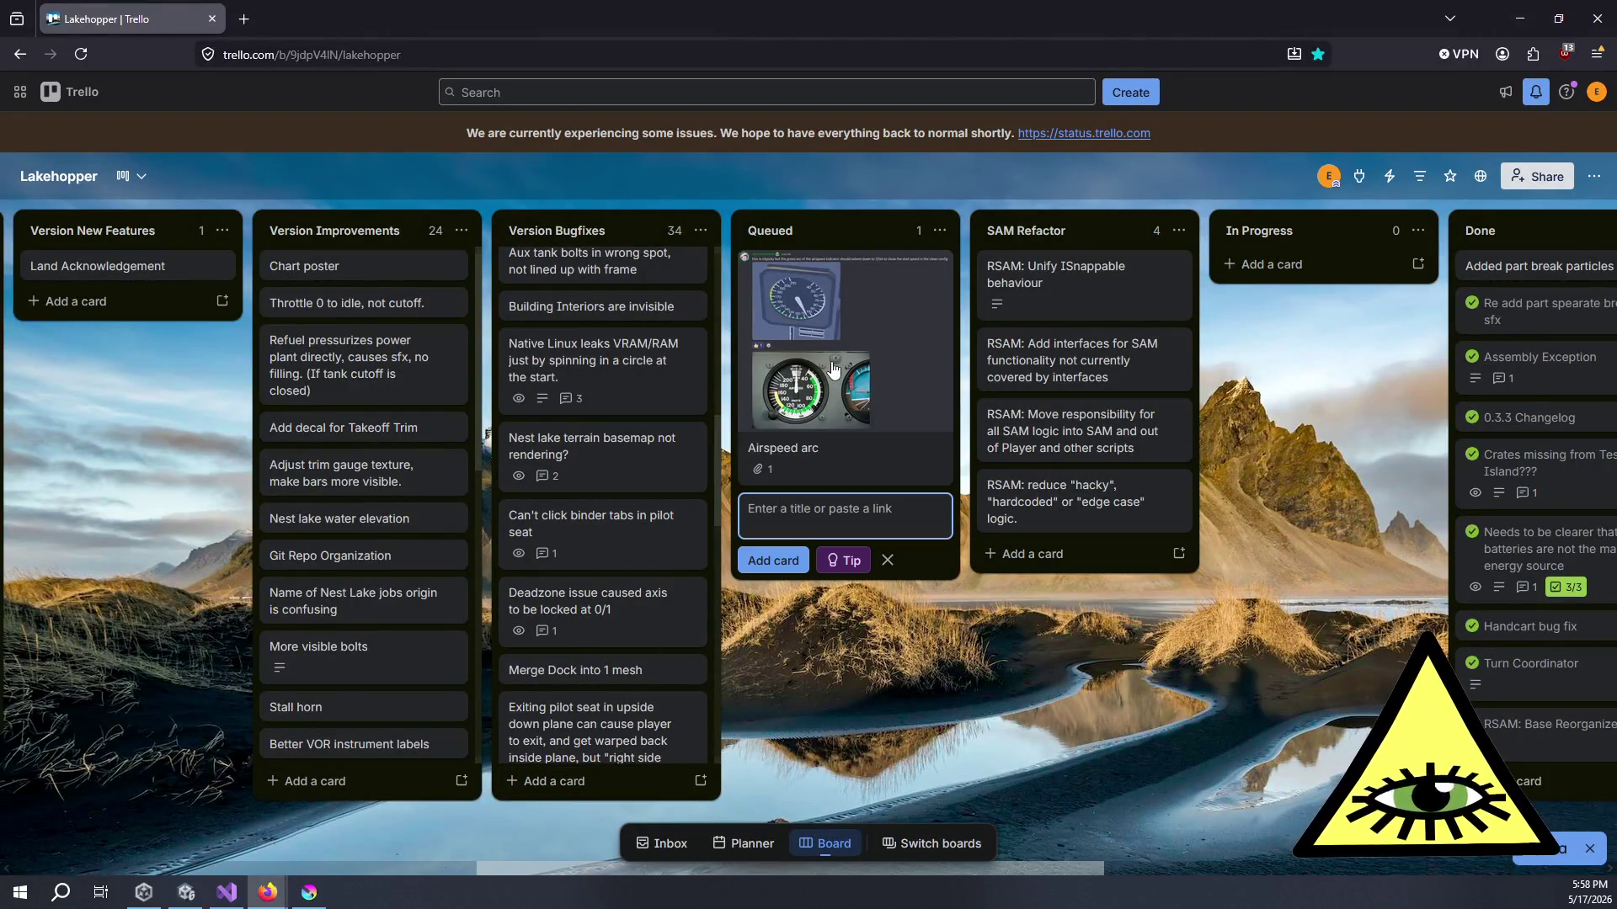
{"action": "type", "text": "Test "}
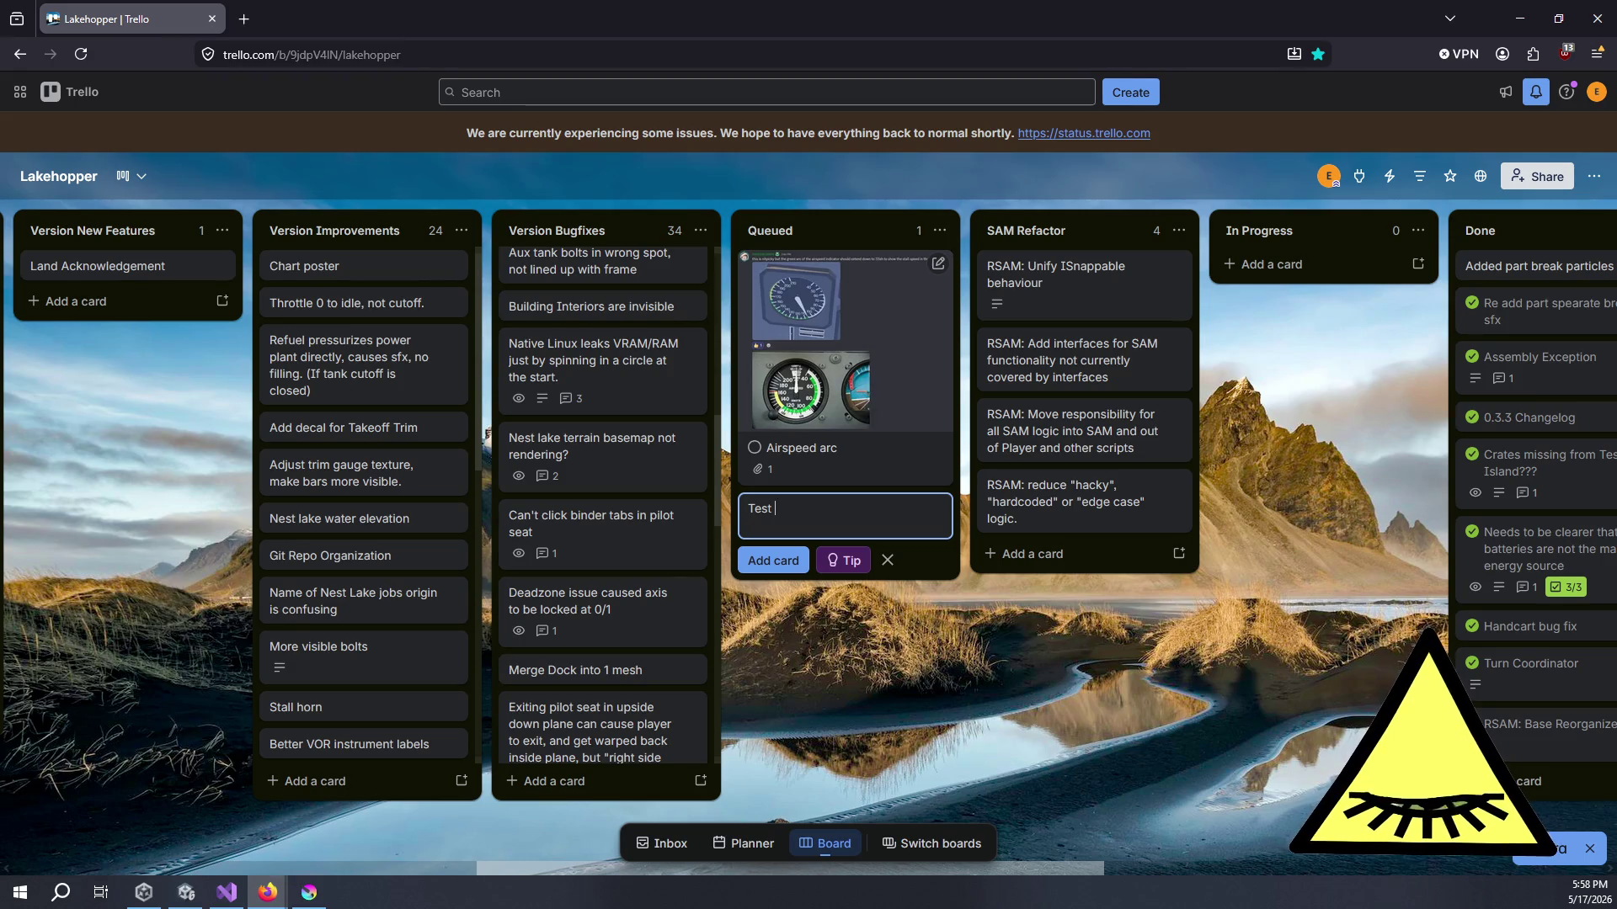
{"action": "type", "text": "watching for G"}
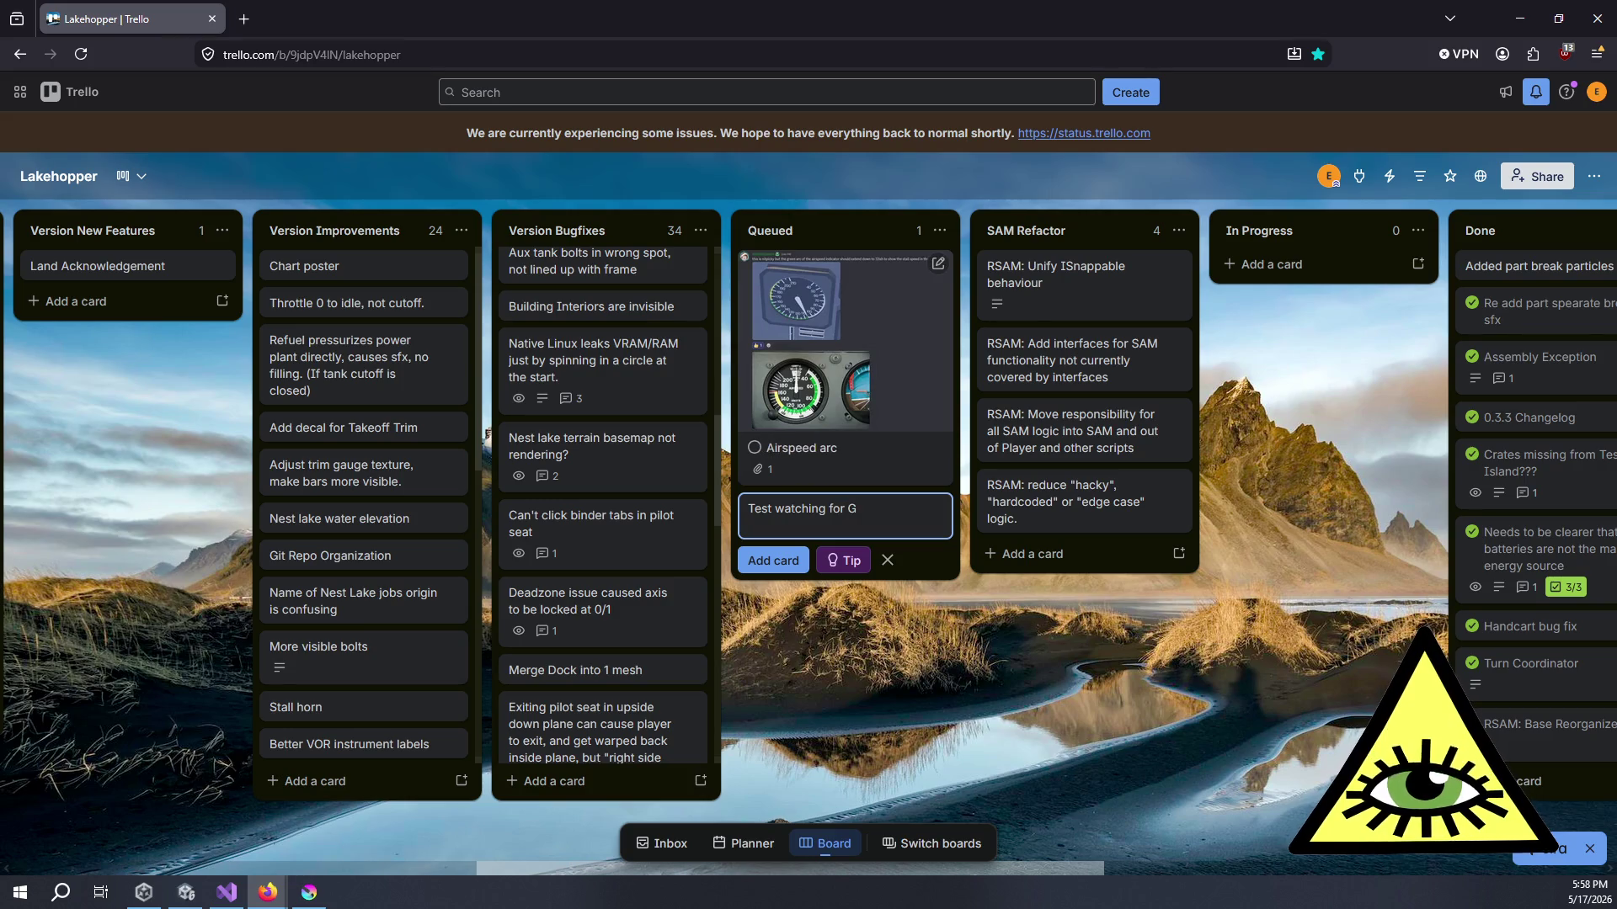
{"action": "type", "text": "force spik"}
{"action": "type", "text": "es"}
{"action": "key", "text": "Return"}
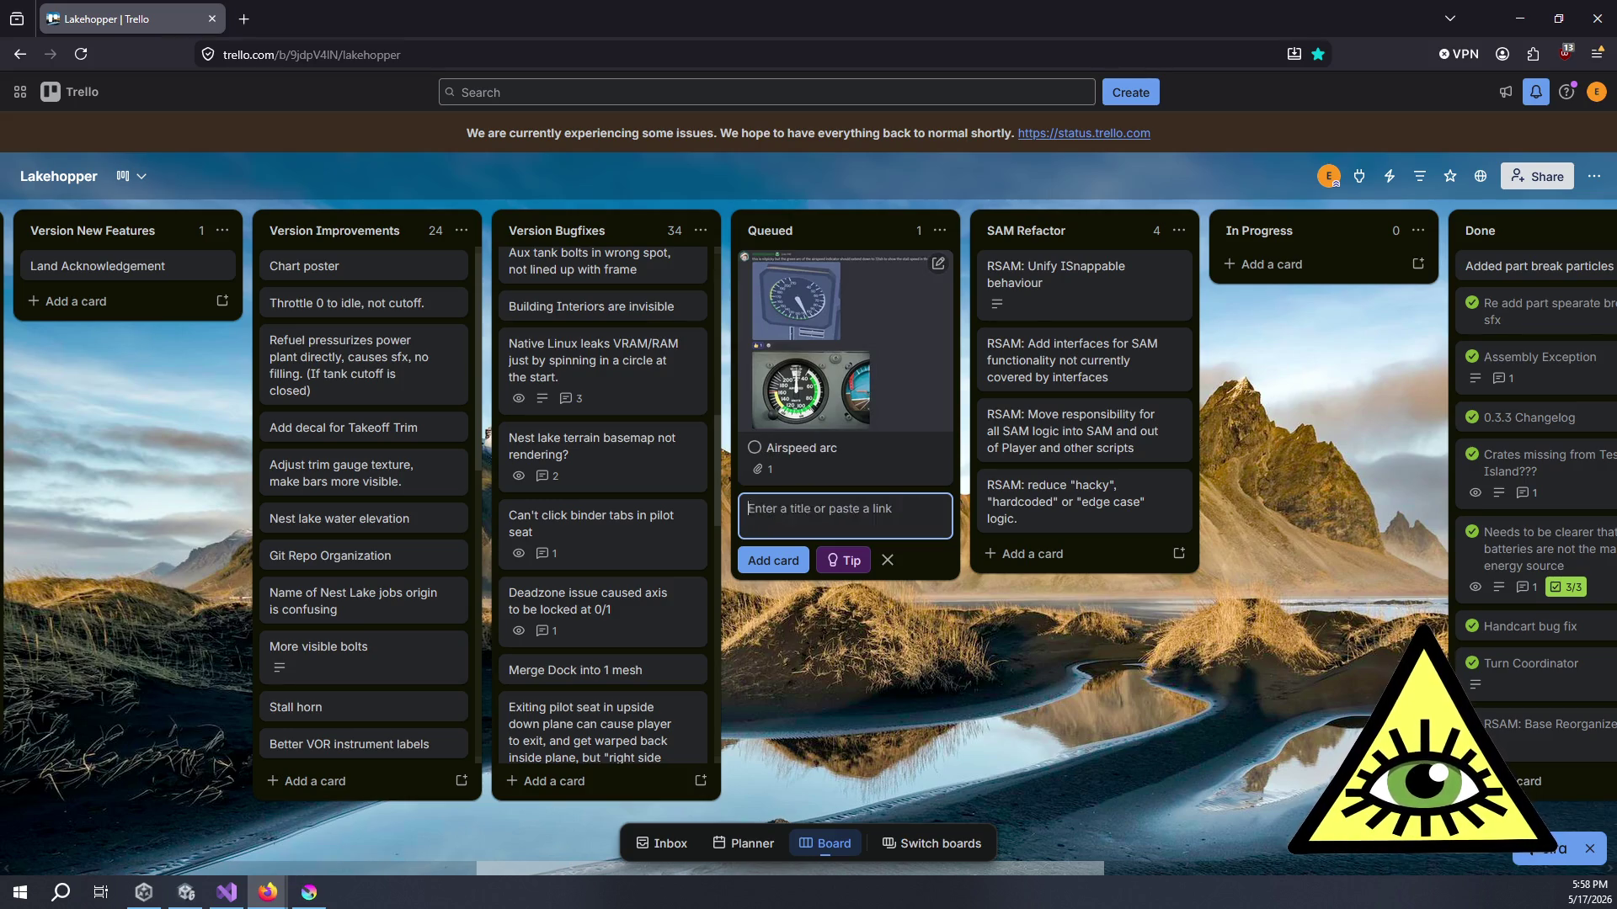
{"action": "left_click", "coordinate": [948, 736]}
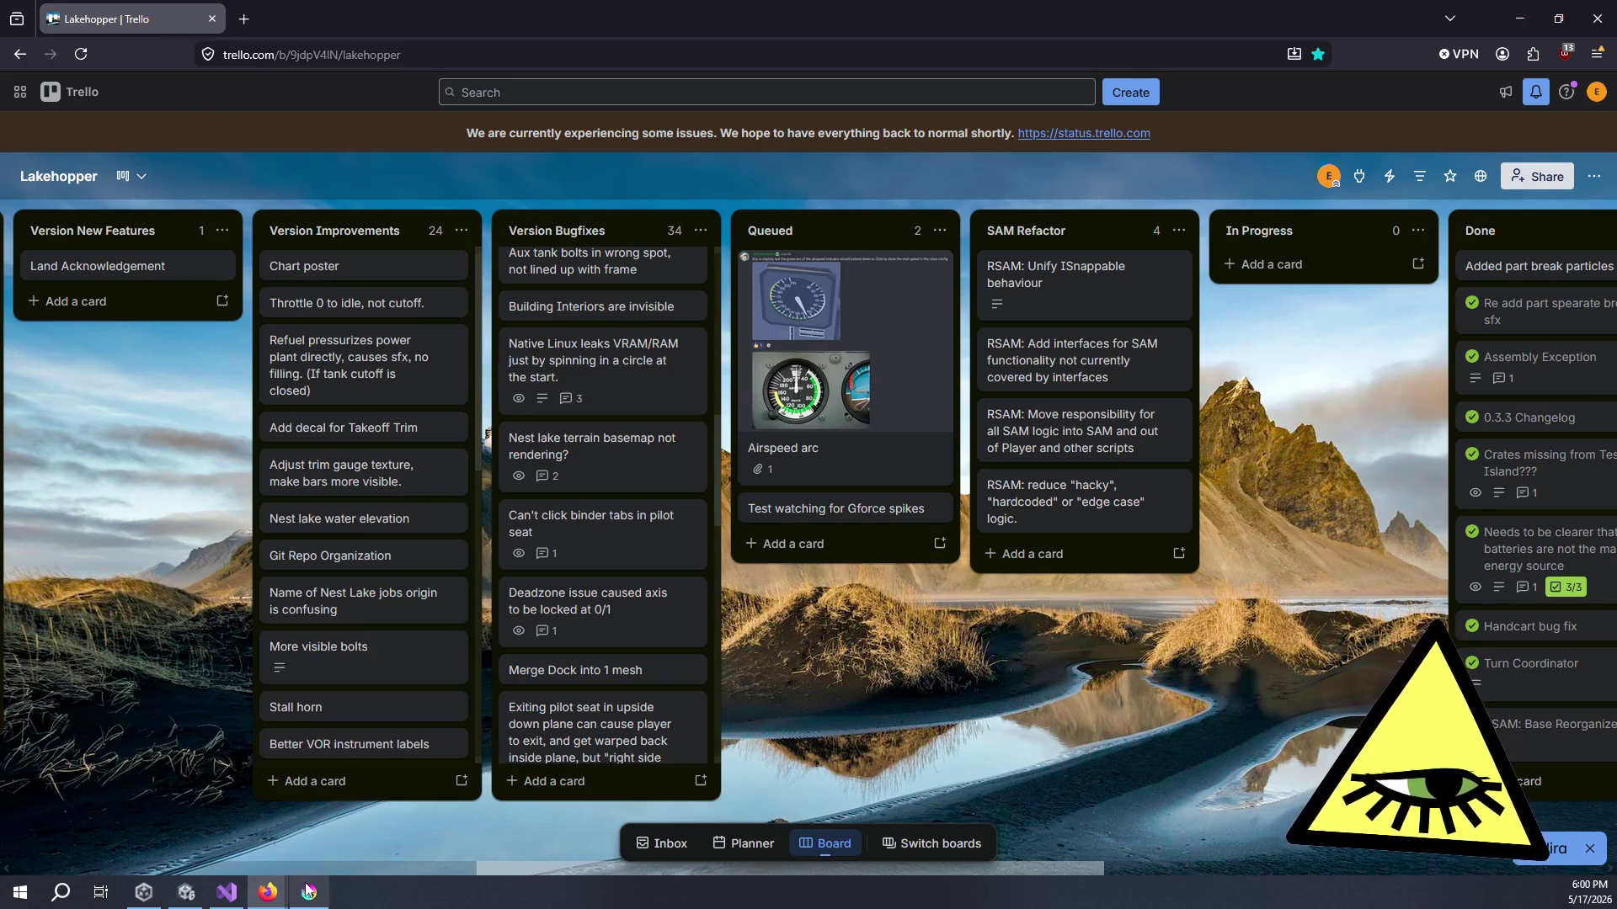
- Add an 'Autosave' card to Queued and rename it to 'Autosave Test'
{"action": "mouse_move", "coordinate": [230, 894]}
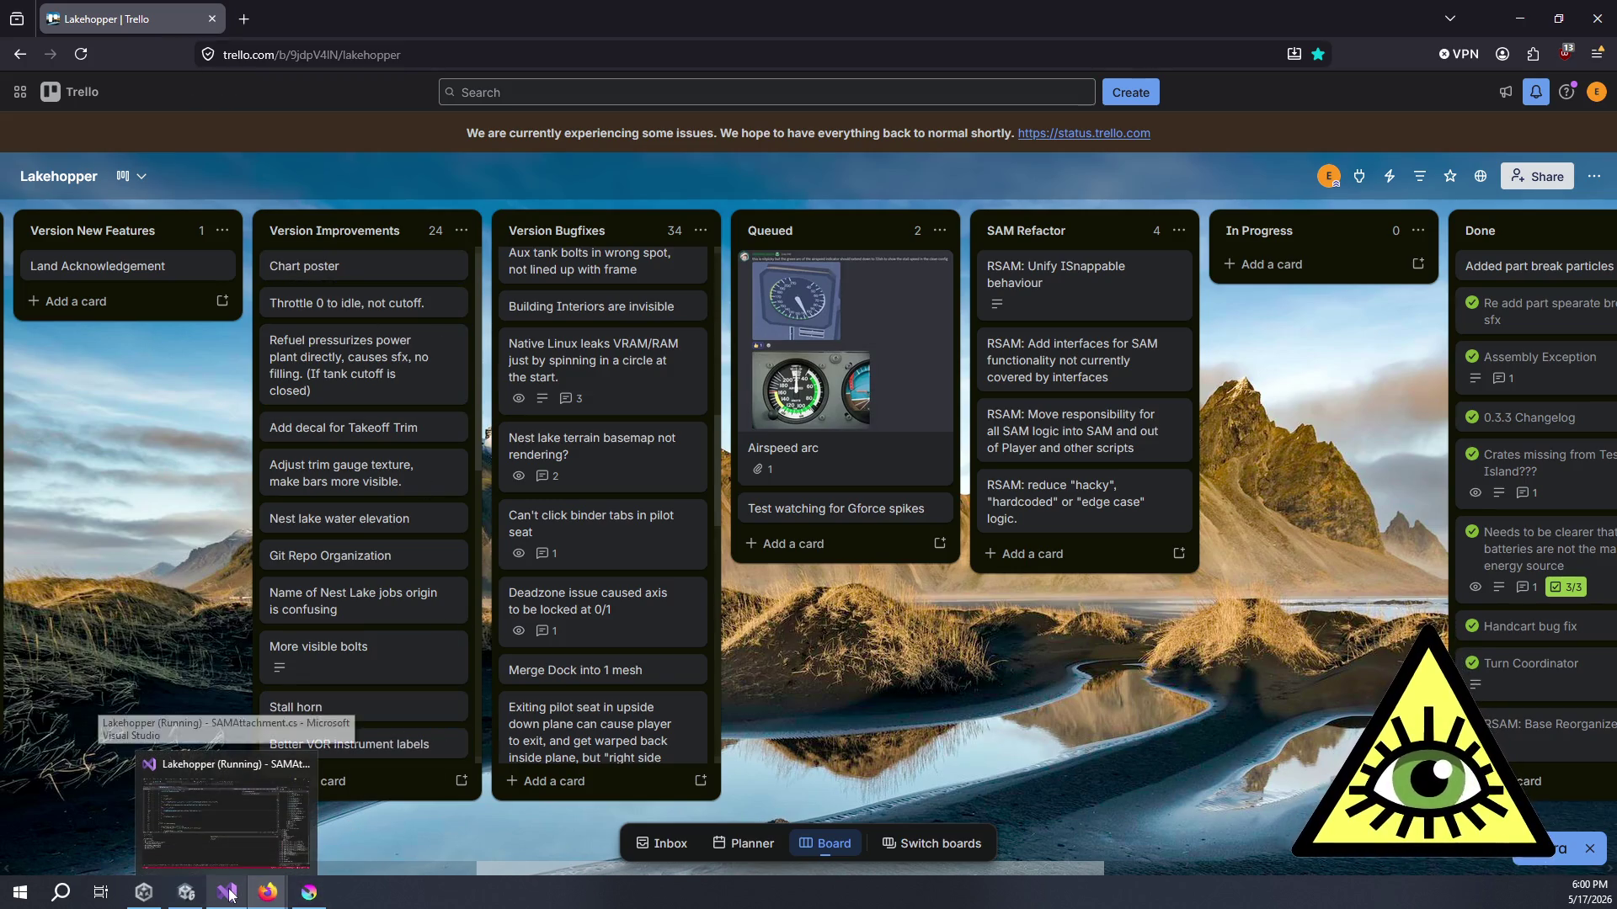
{"action": "left_click", "coordinate": [811, 557]}
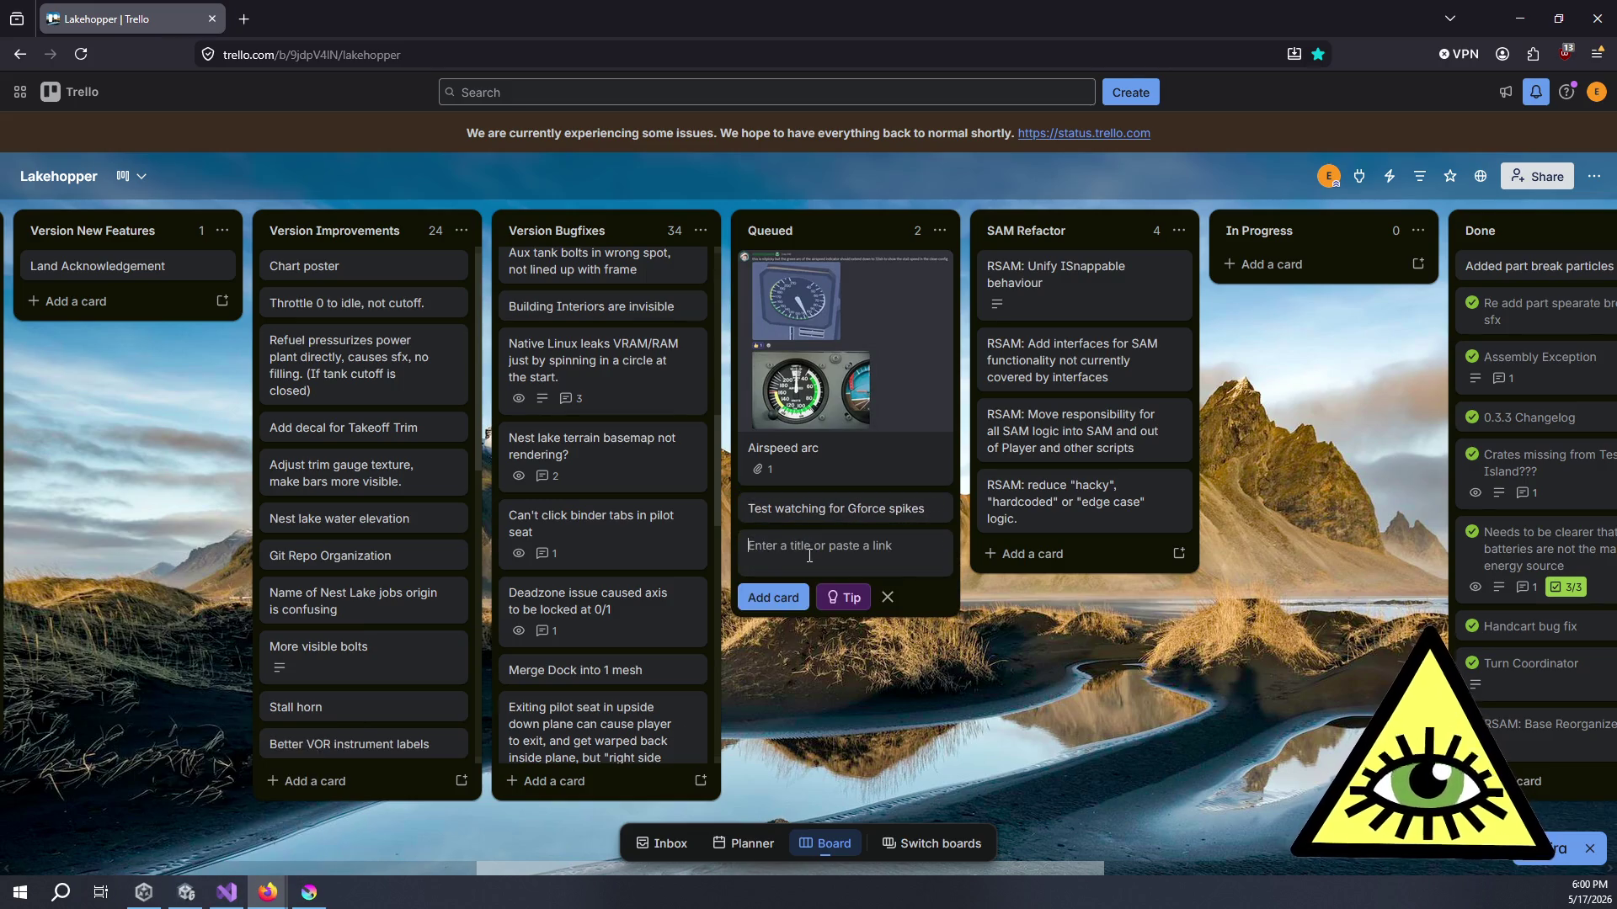
{"action": "type", "text": "Autosave"}
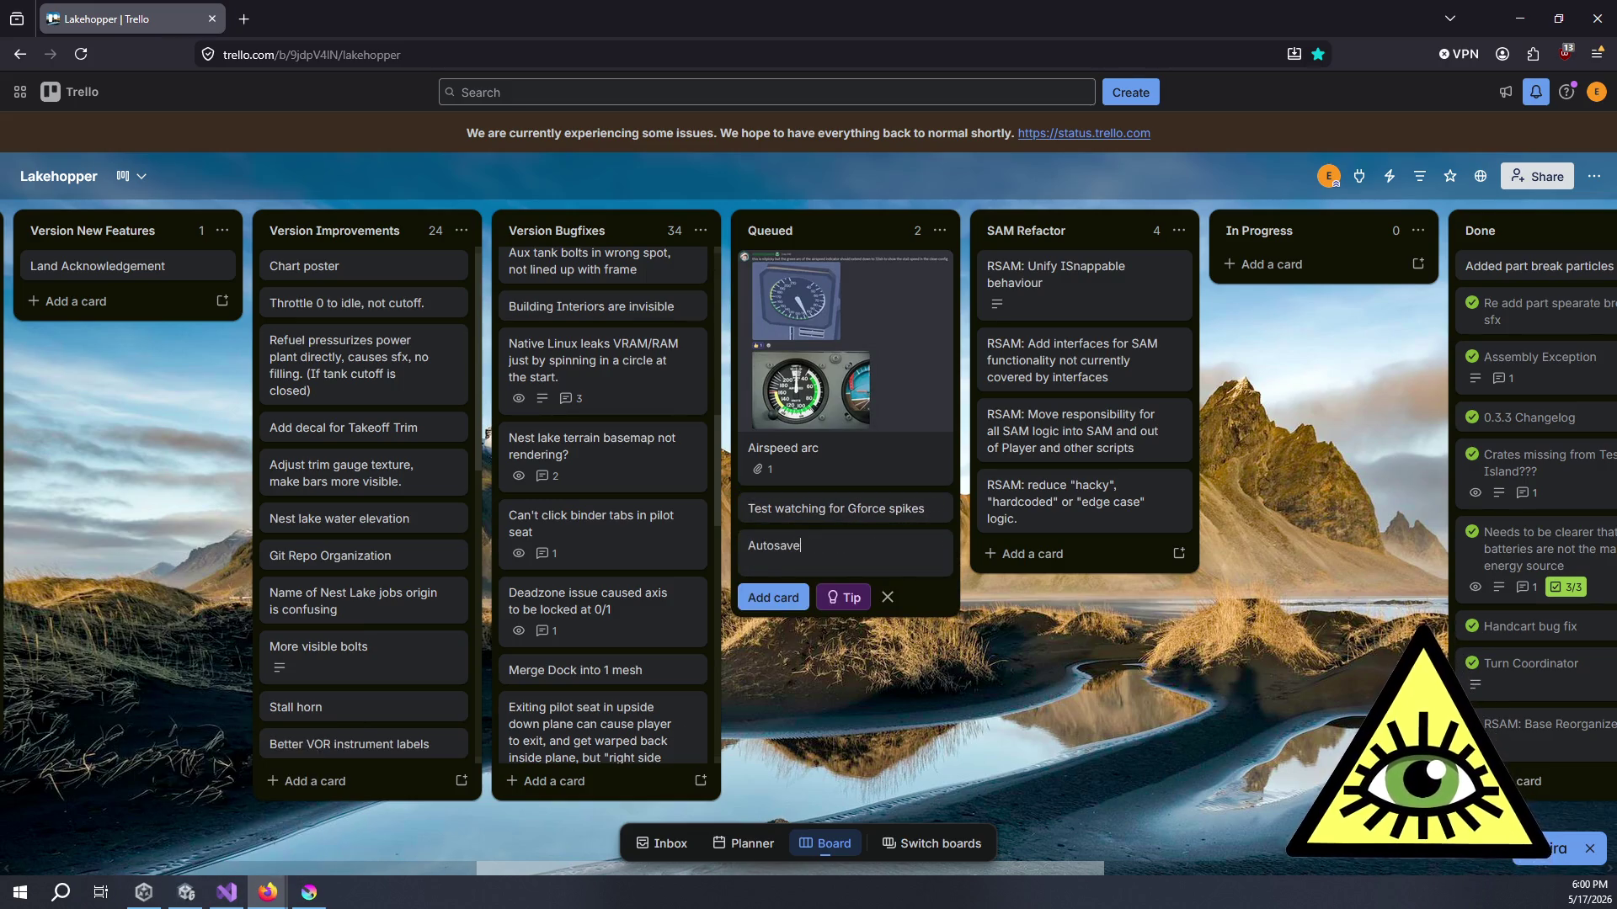
{"action": "key", "text": "Return"}
{"action": "left_click", "coordinate": [838, 549]}
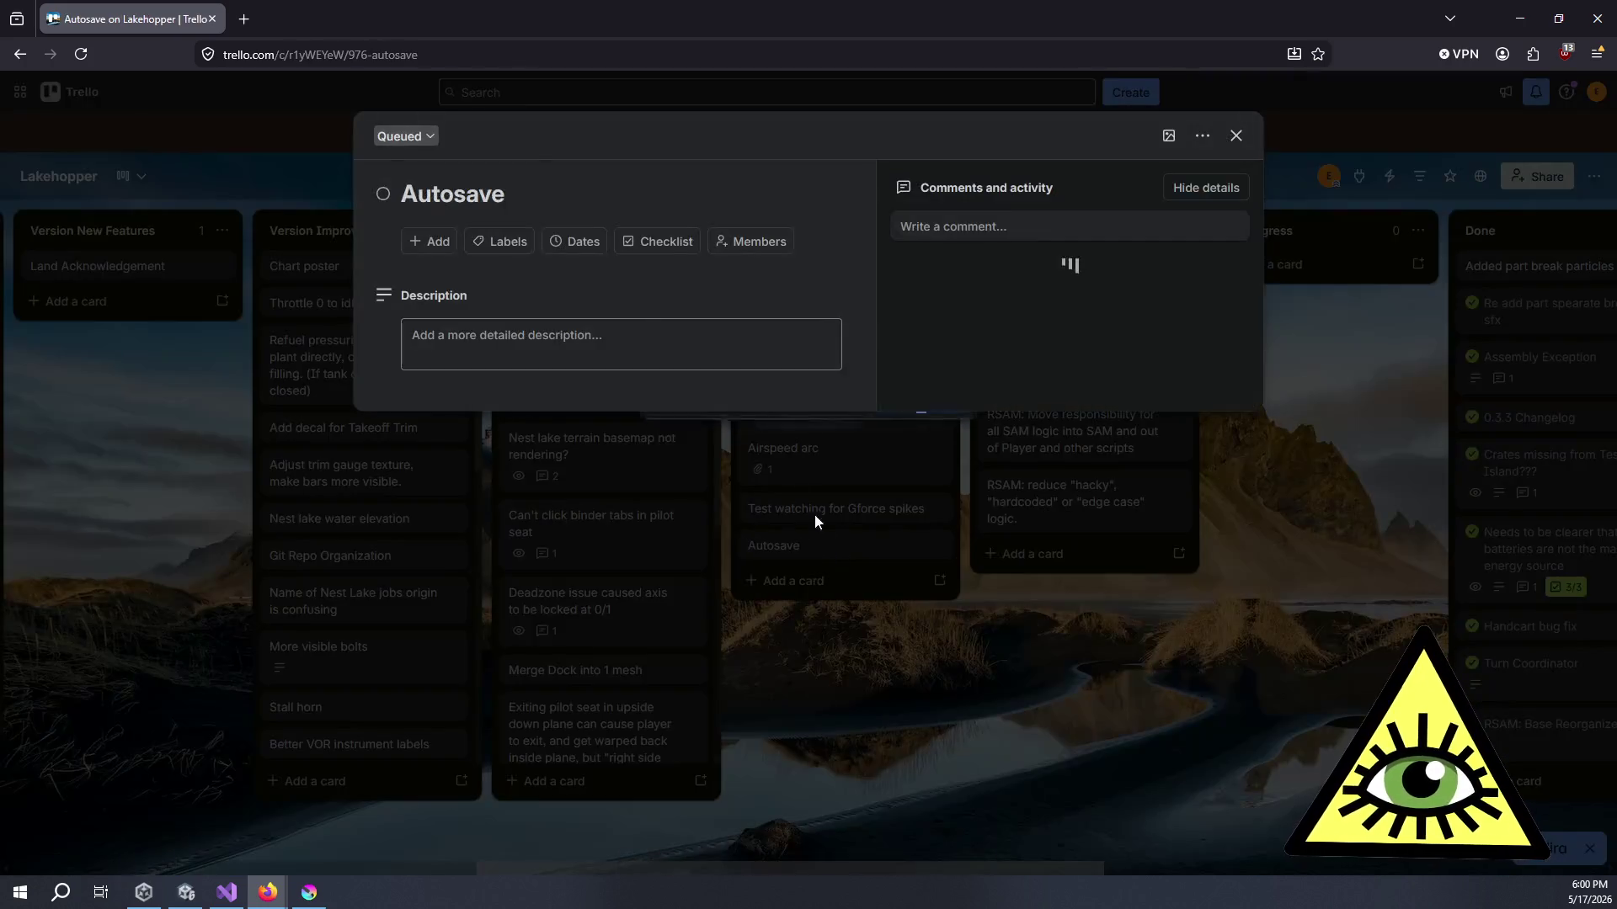
{"action": "left_click", "coordinate": [553, 194]}
{"action": "type", "text": "Test"}
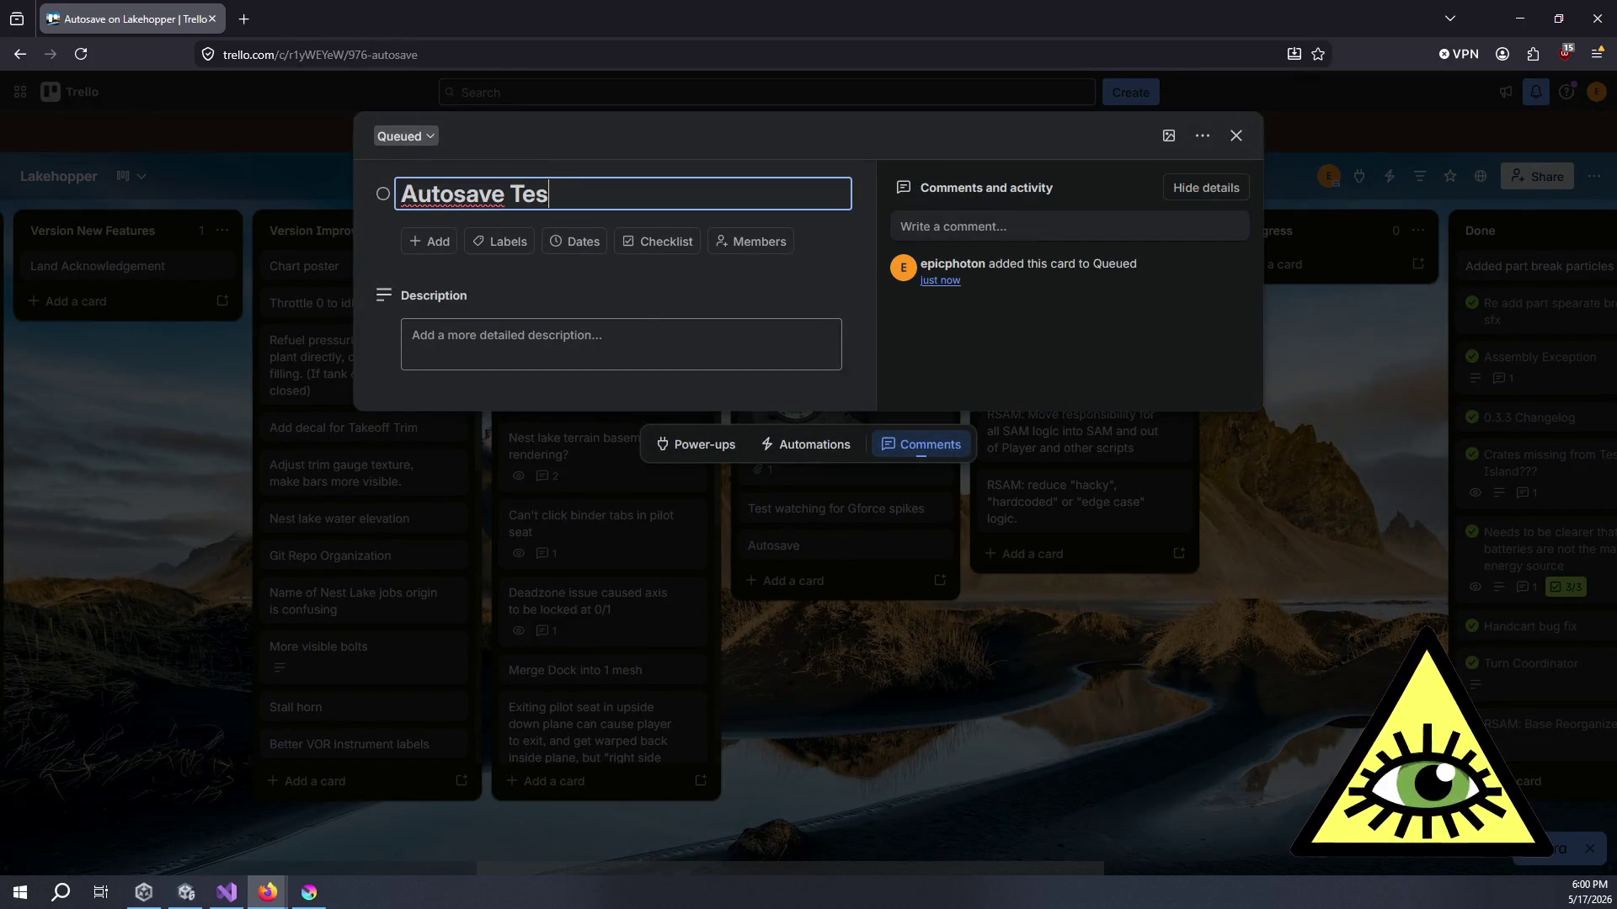
{"action": "key", "text": "Return"}
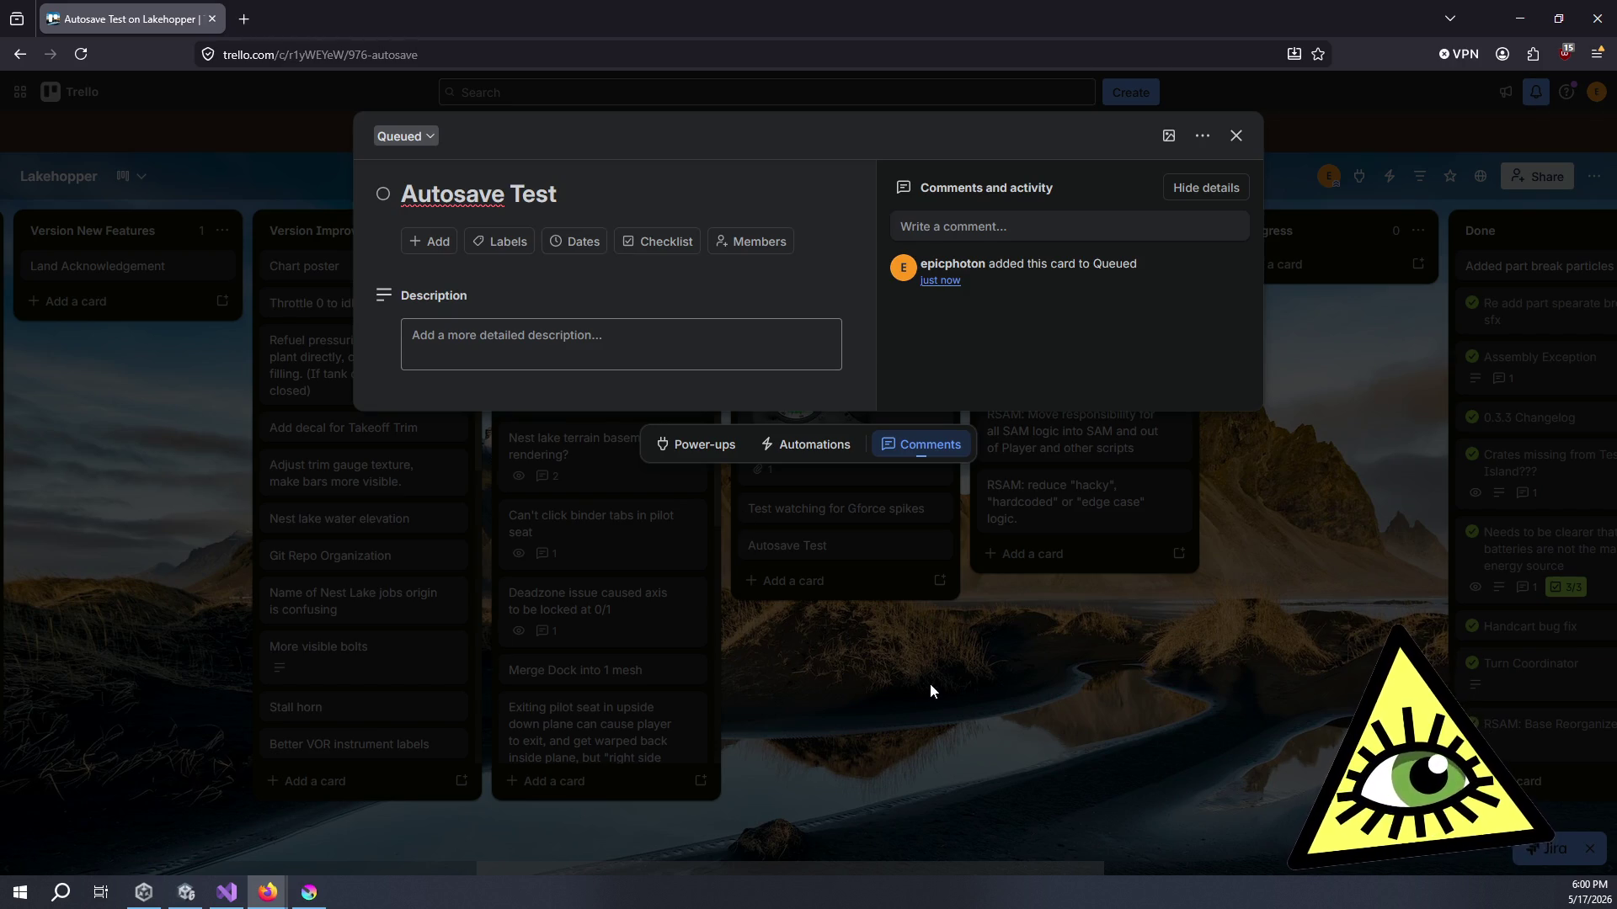
{"action": "left_click", "coordinate": [930, 684]}
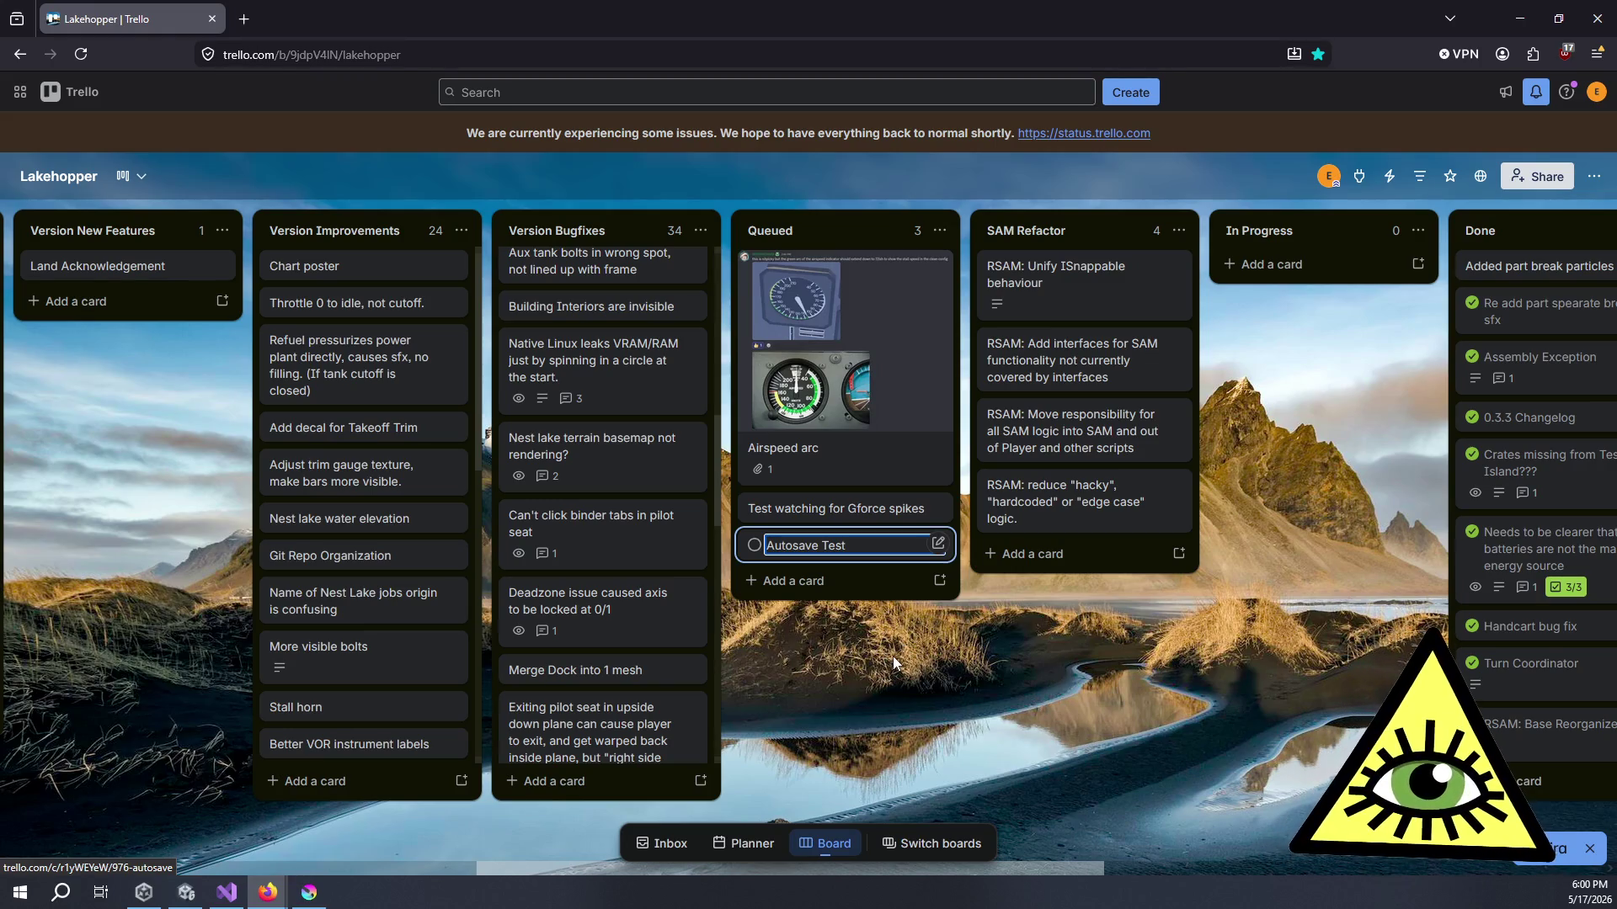
{"action": "left_click", "coordinate": [892, 655]}
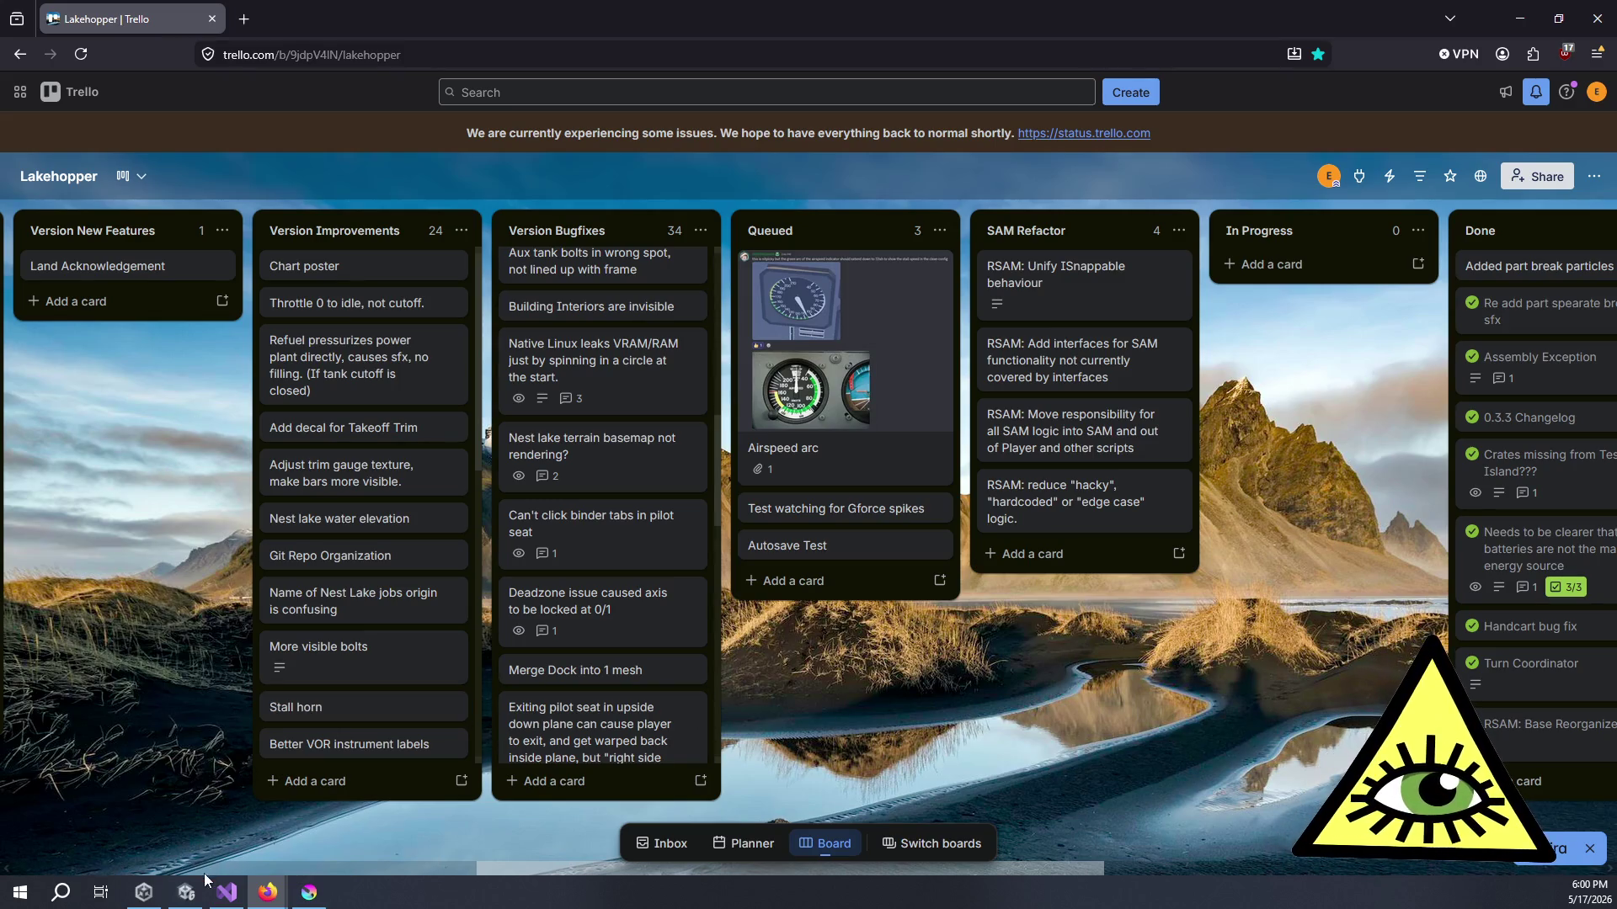
{"action": "mouse_move", "coordinate": [267, 891]}
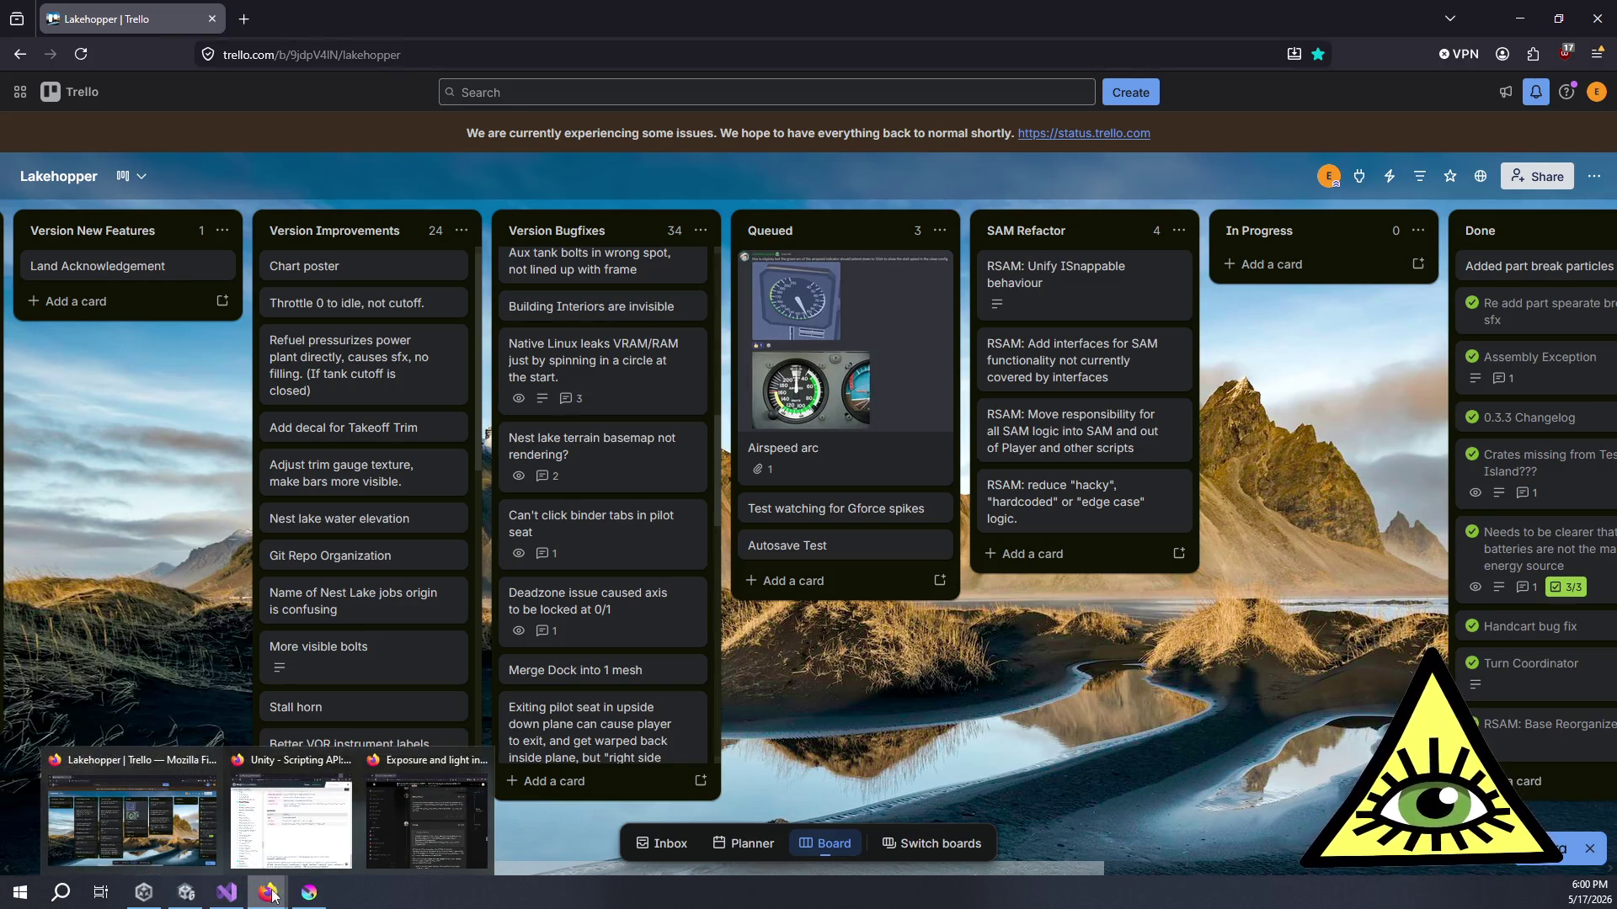
- Return to Unity, enlarge the Console panel upward, and open File Explorer
{"action": "left_click", "coordinate": [186, 892]}
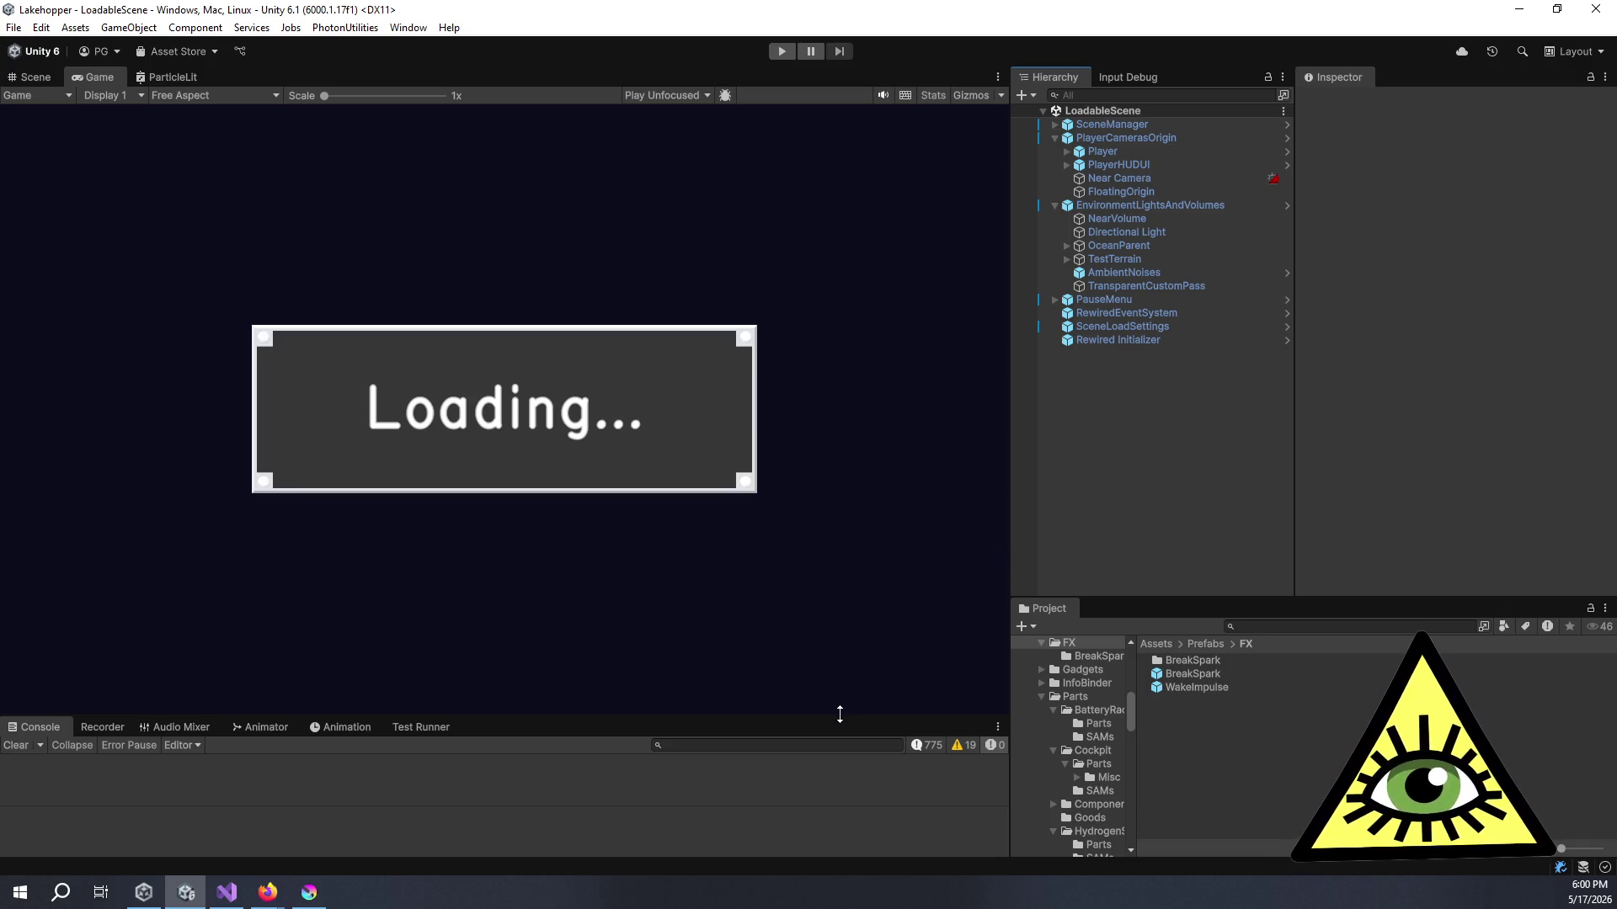
{"action": "left_click_drag", "start_coordinate": [839, 714], "coordinate": [841, 610]}
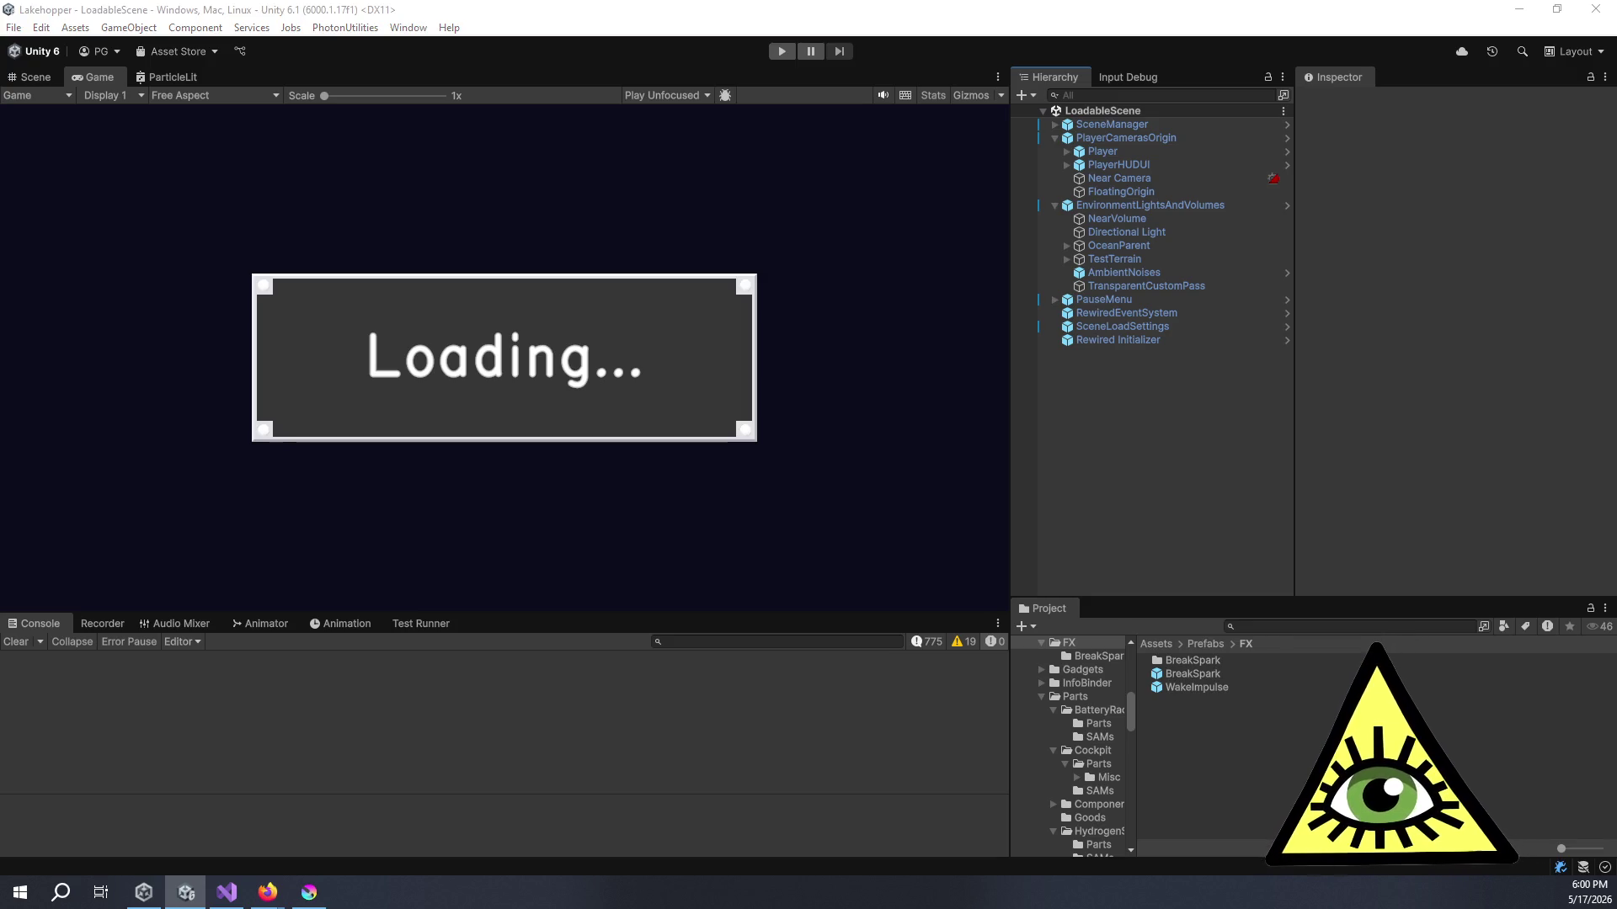
{"action": "key", "text": "super+e"}
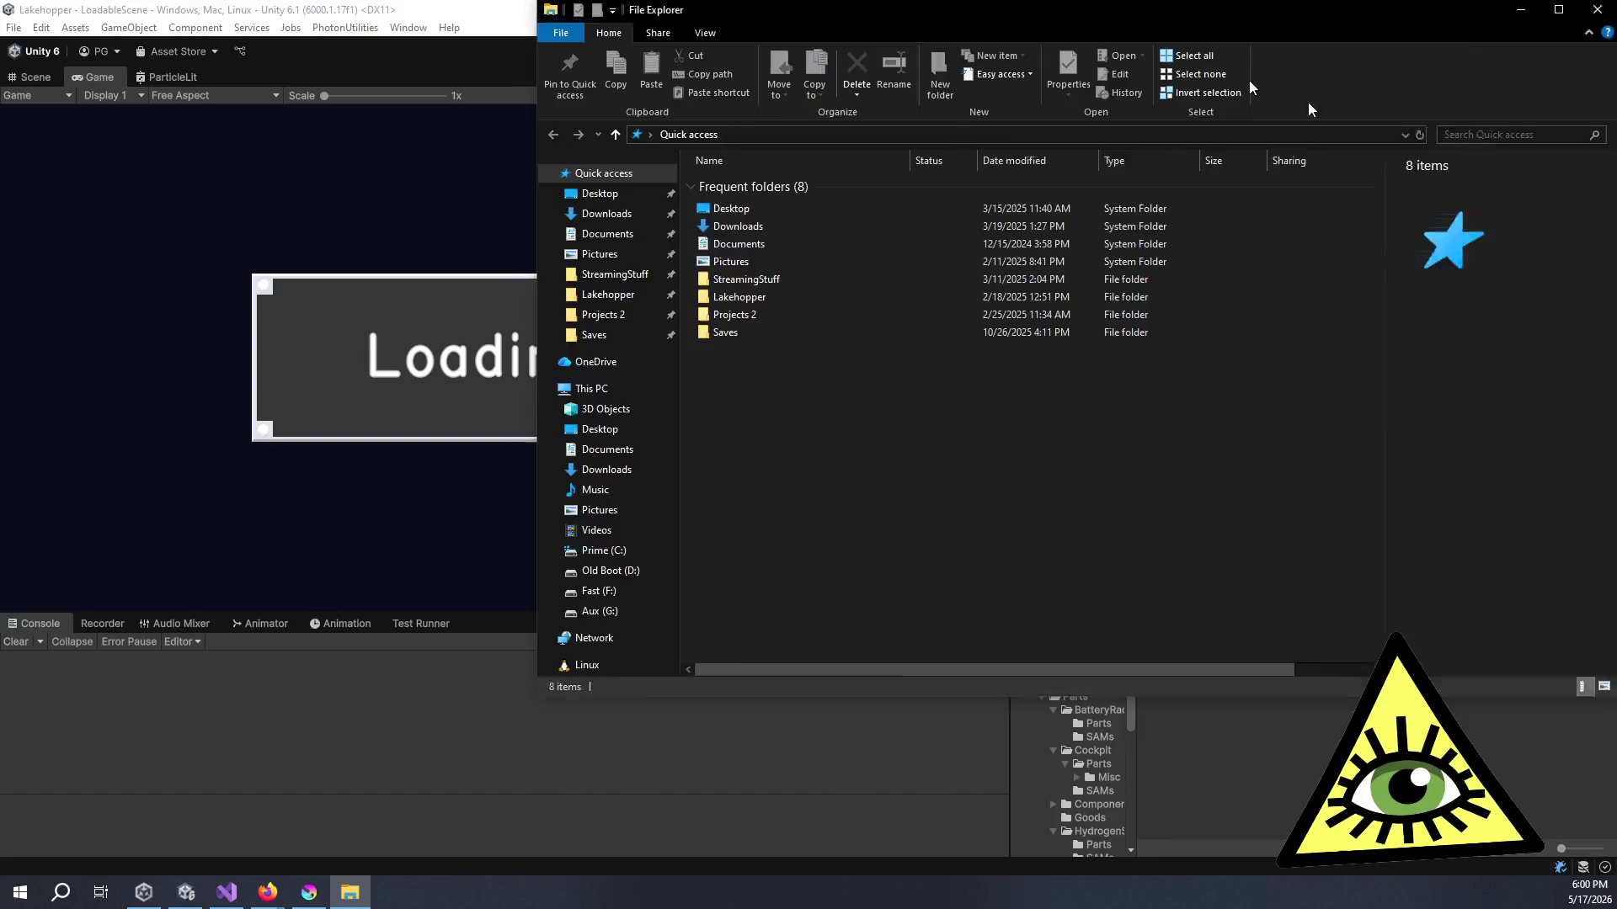
- Drag the File Explorer window off-screen to the right, revealing the Unity editor
{"action": "left_click_drag", "start_coordinate": [1095, 13], "coordinate": [1616, 13]}
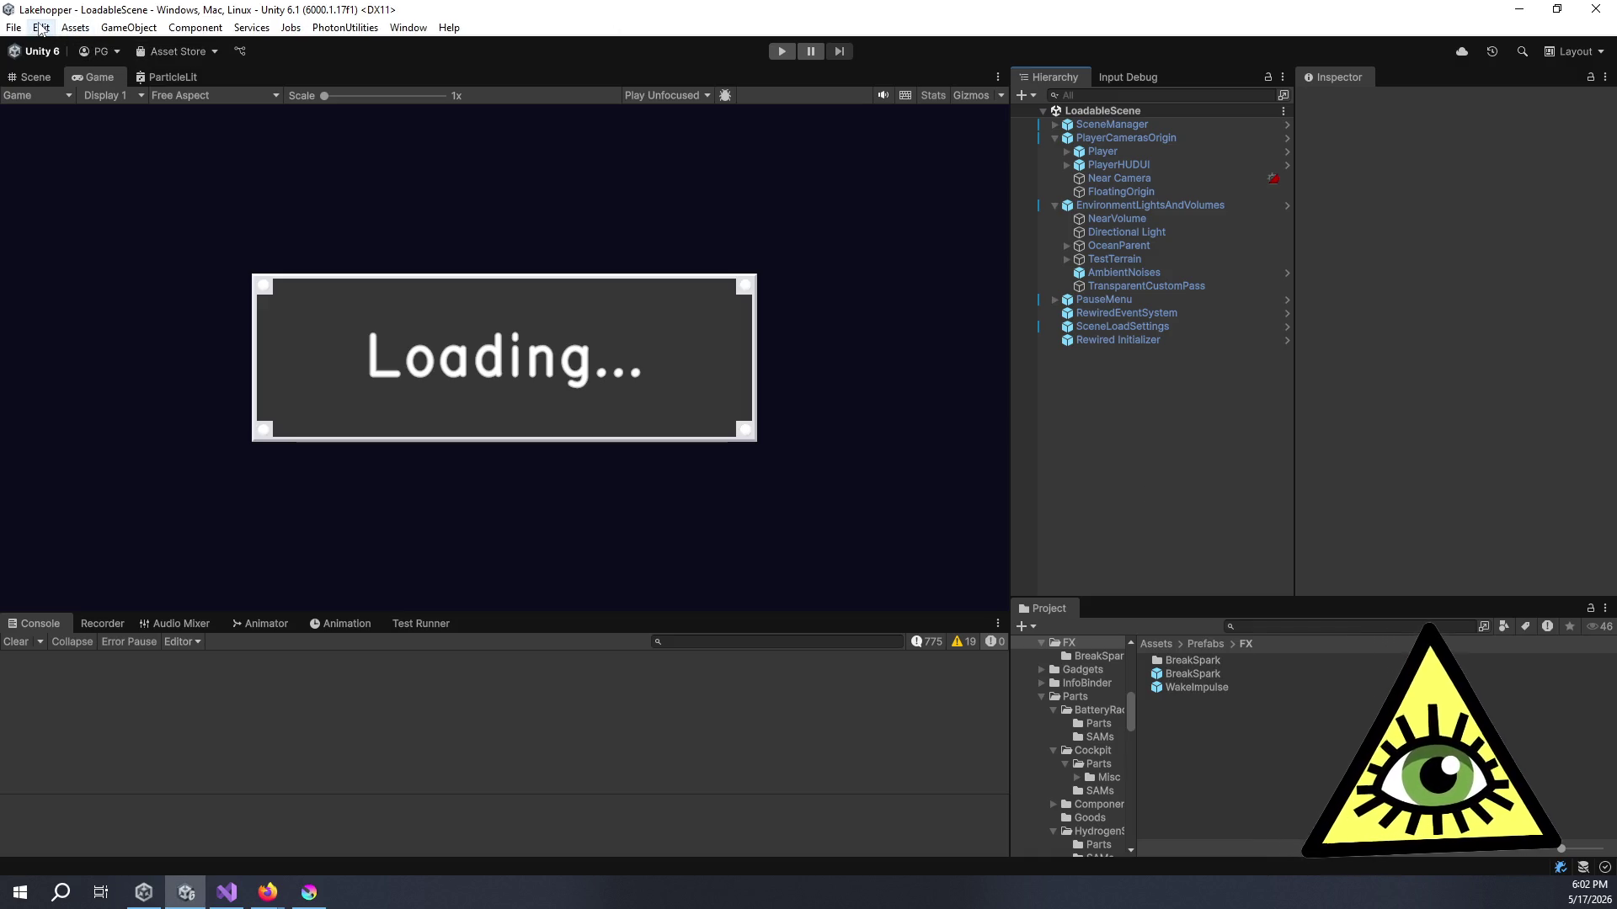
- Confirm Player Version 0.3.4 in Project Settings, then open Build Profiles
{"action": "left_click", "coordinate": [45, 29]}
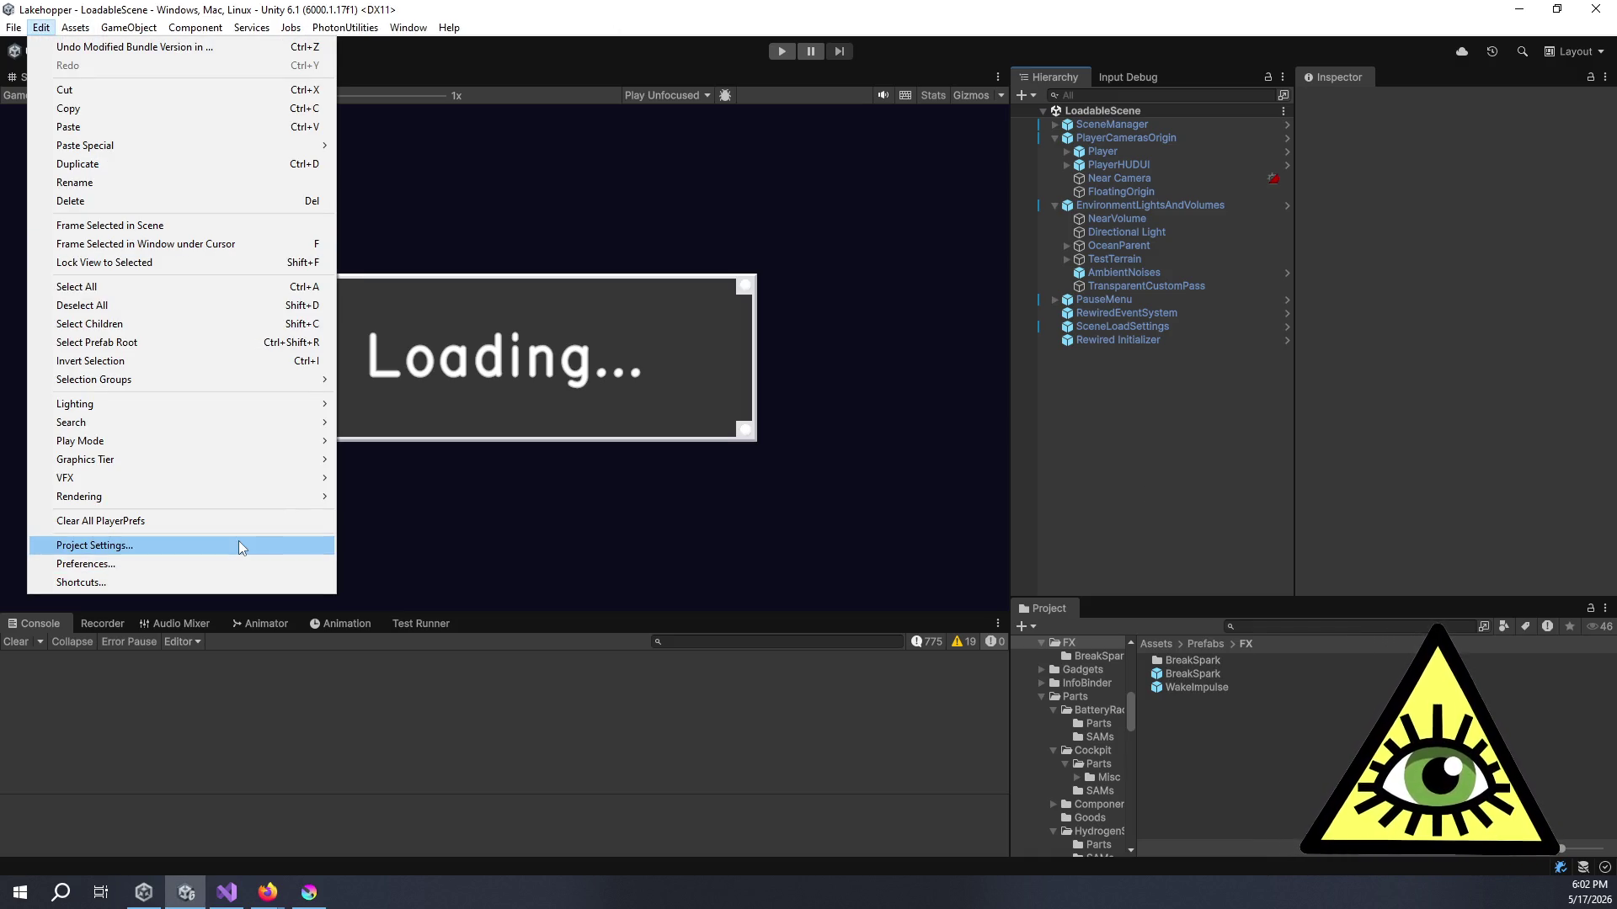
{"action": "left_click", "coordinate": [269, 546]}
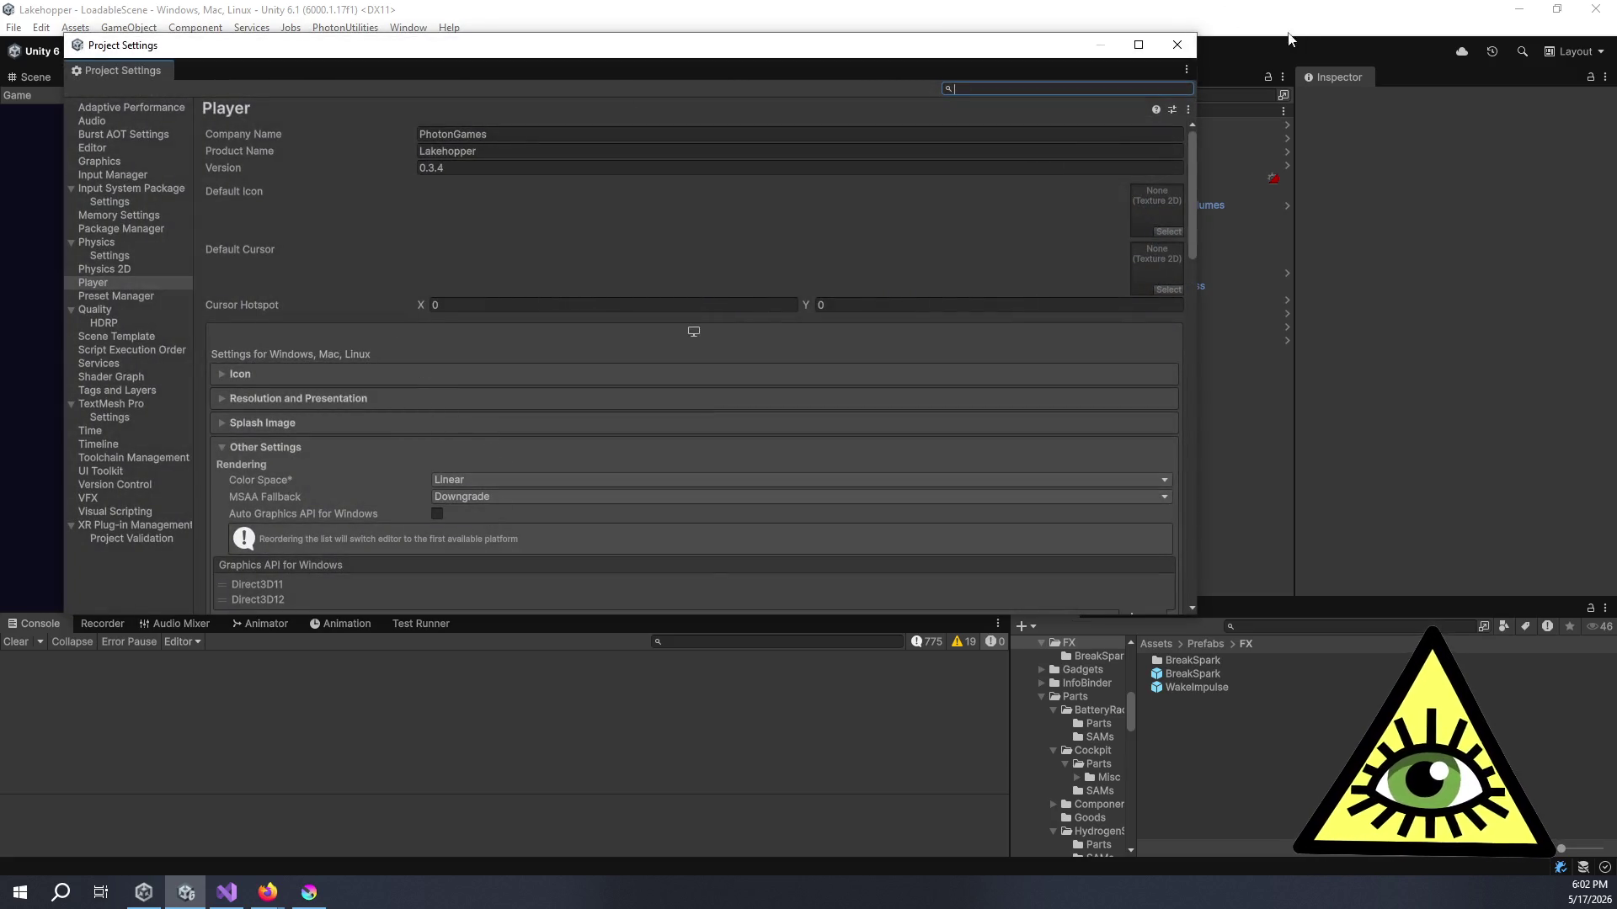
{"action": "left_click", "coordinate": [1177, 44]}
{"action": "left_click", "coordinate": [9, 31]}
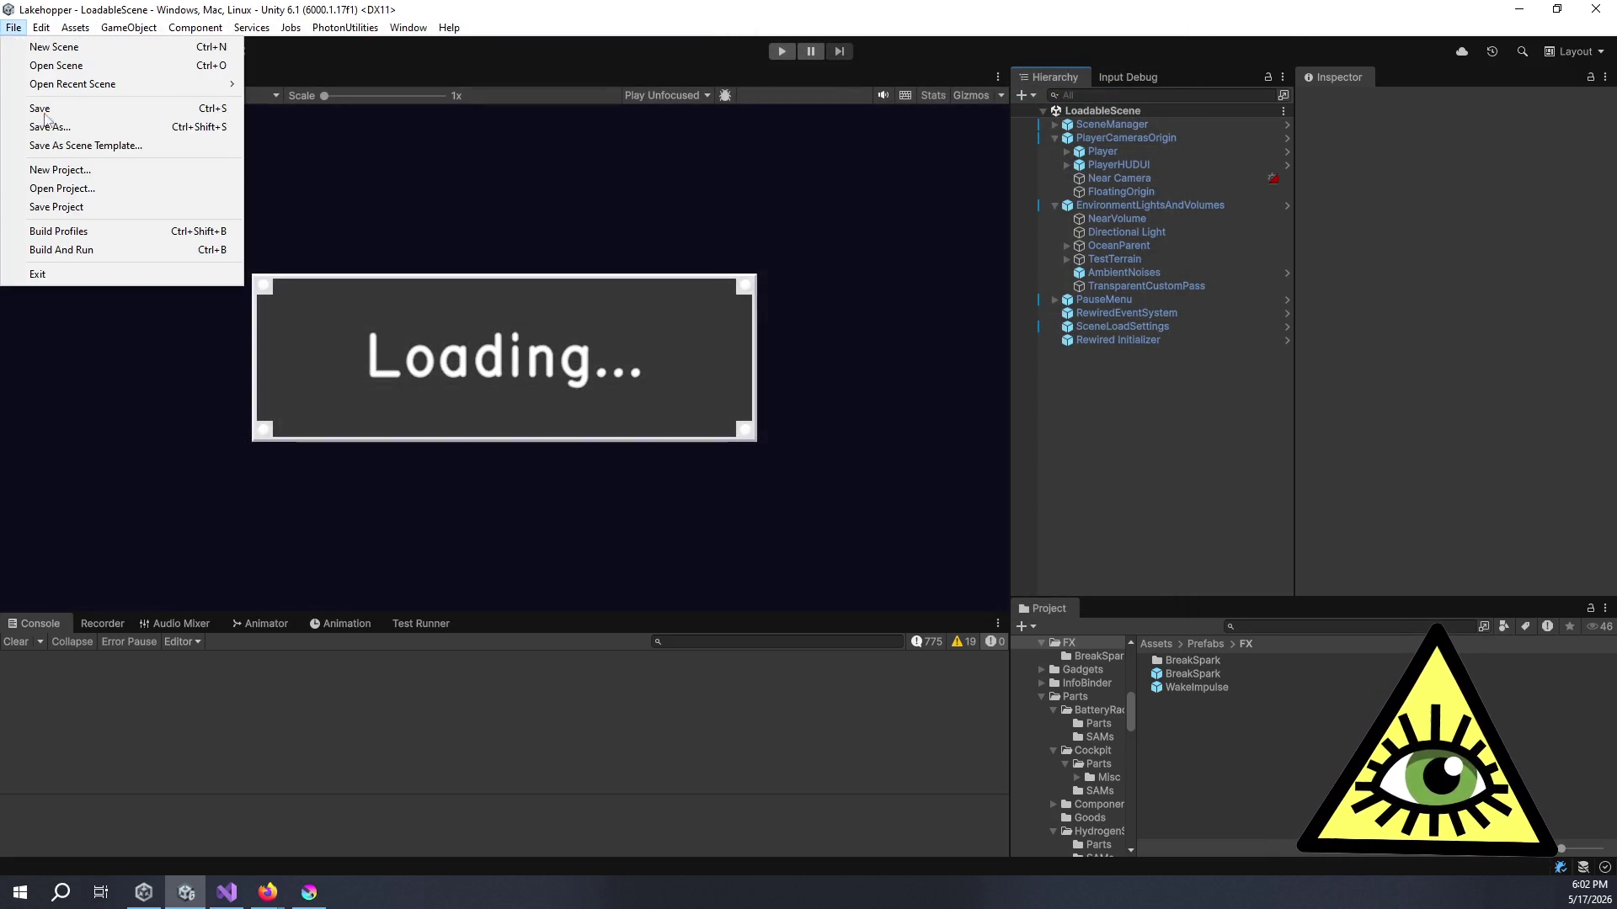
{"action": "left_click", "coordinate": [108, 232]}
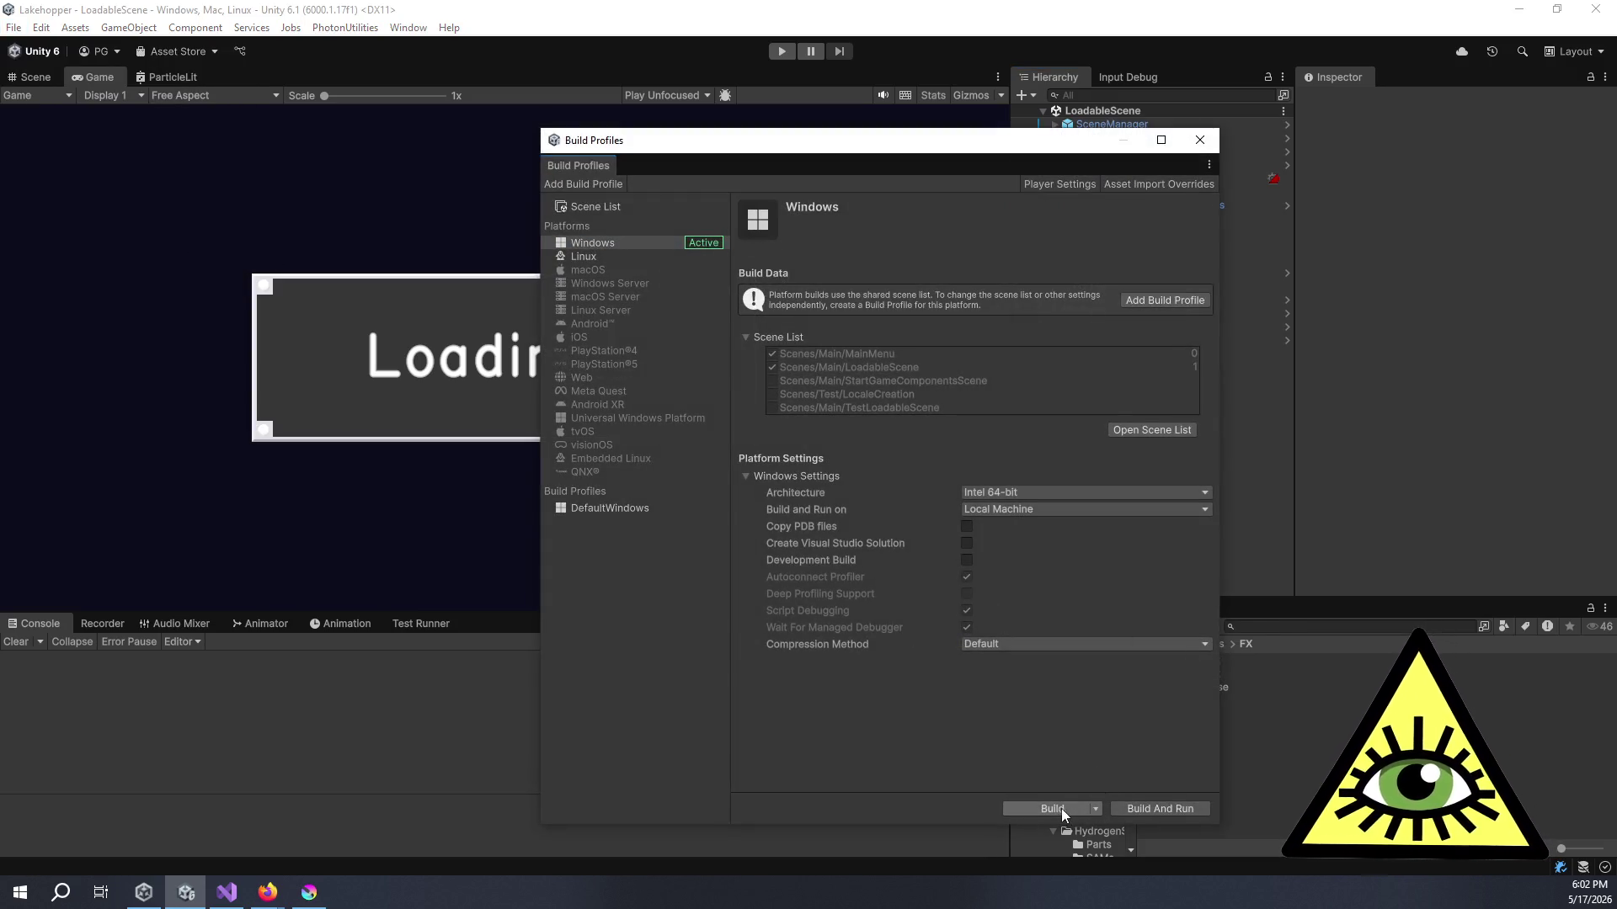
- Build for Windows into the Builds/0.3.4_Windows folder
{"action": "left_click", "coordinate": [1063, 810]}
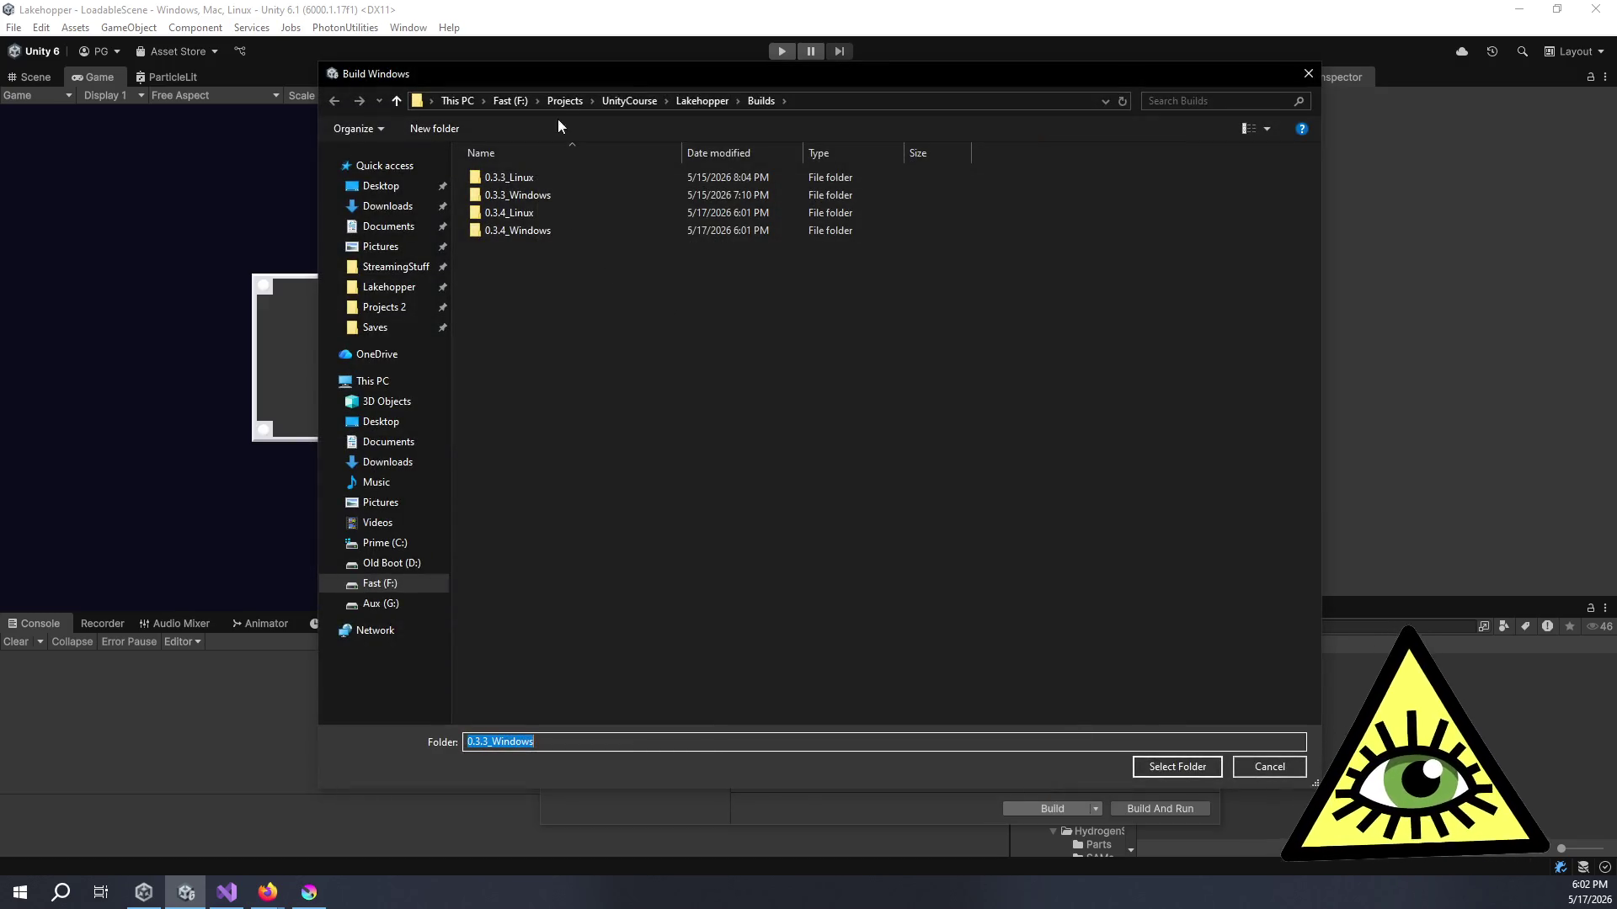
{"action": "double_click", "coordinate": [543, 228]}
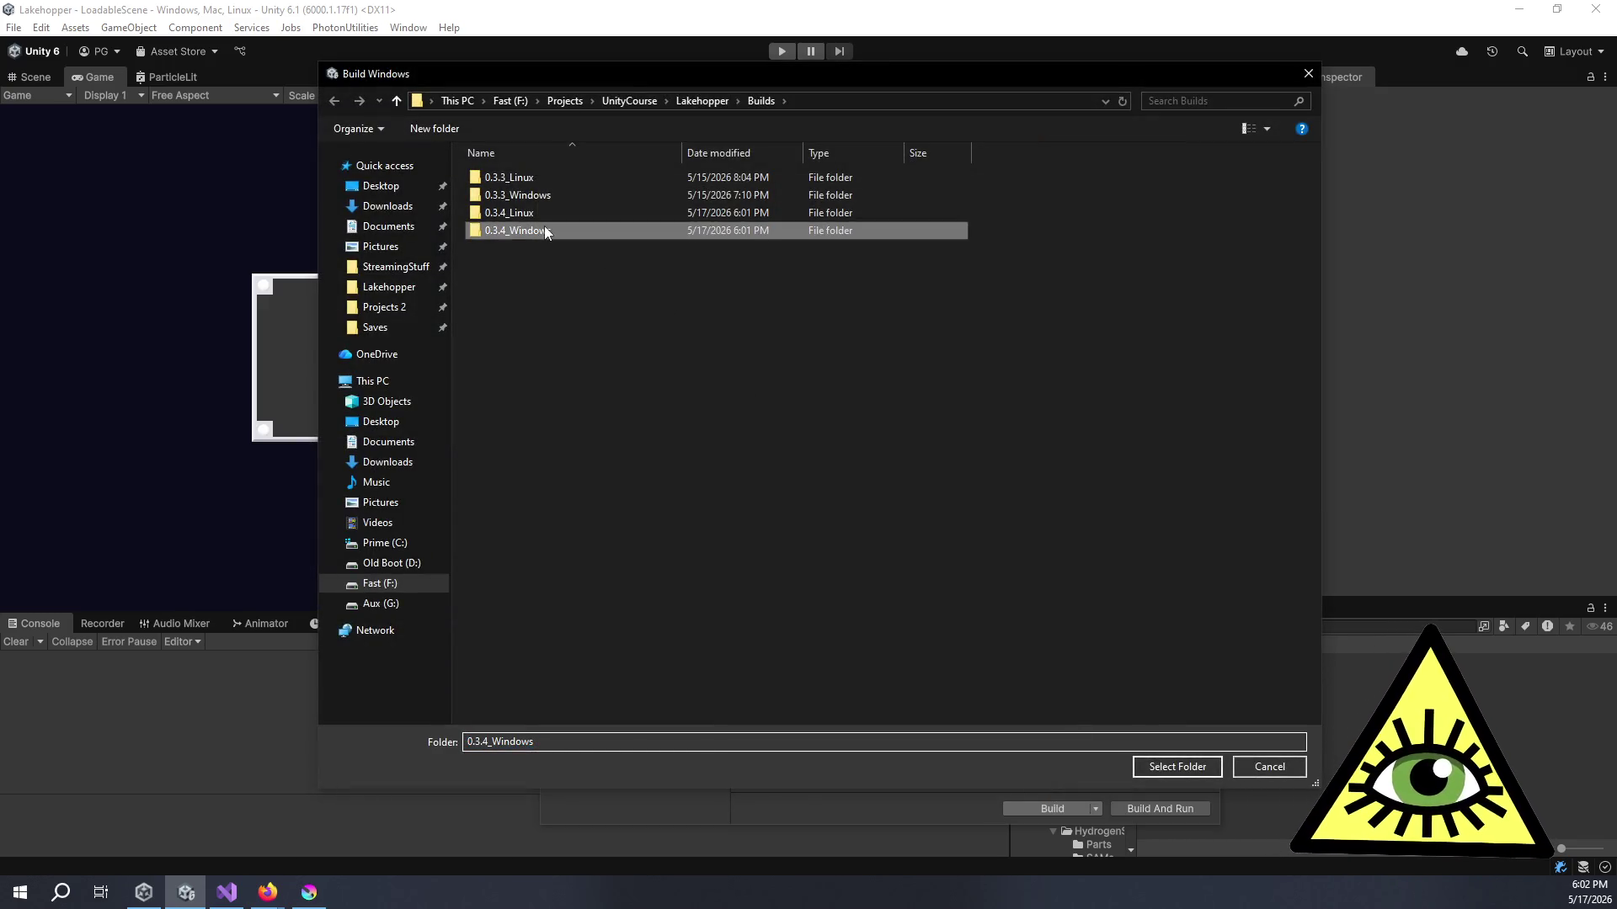
{"action": "left_click", "coordinate": [1206, 762]}
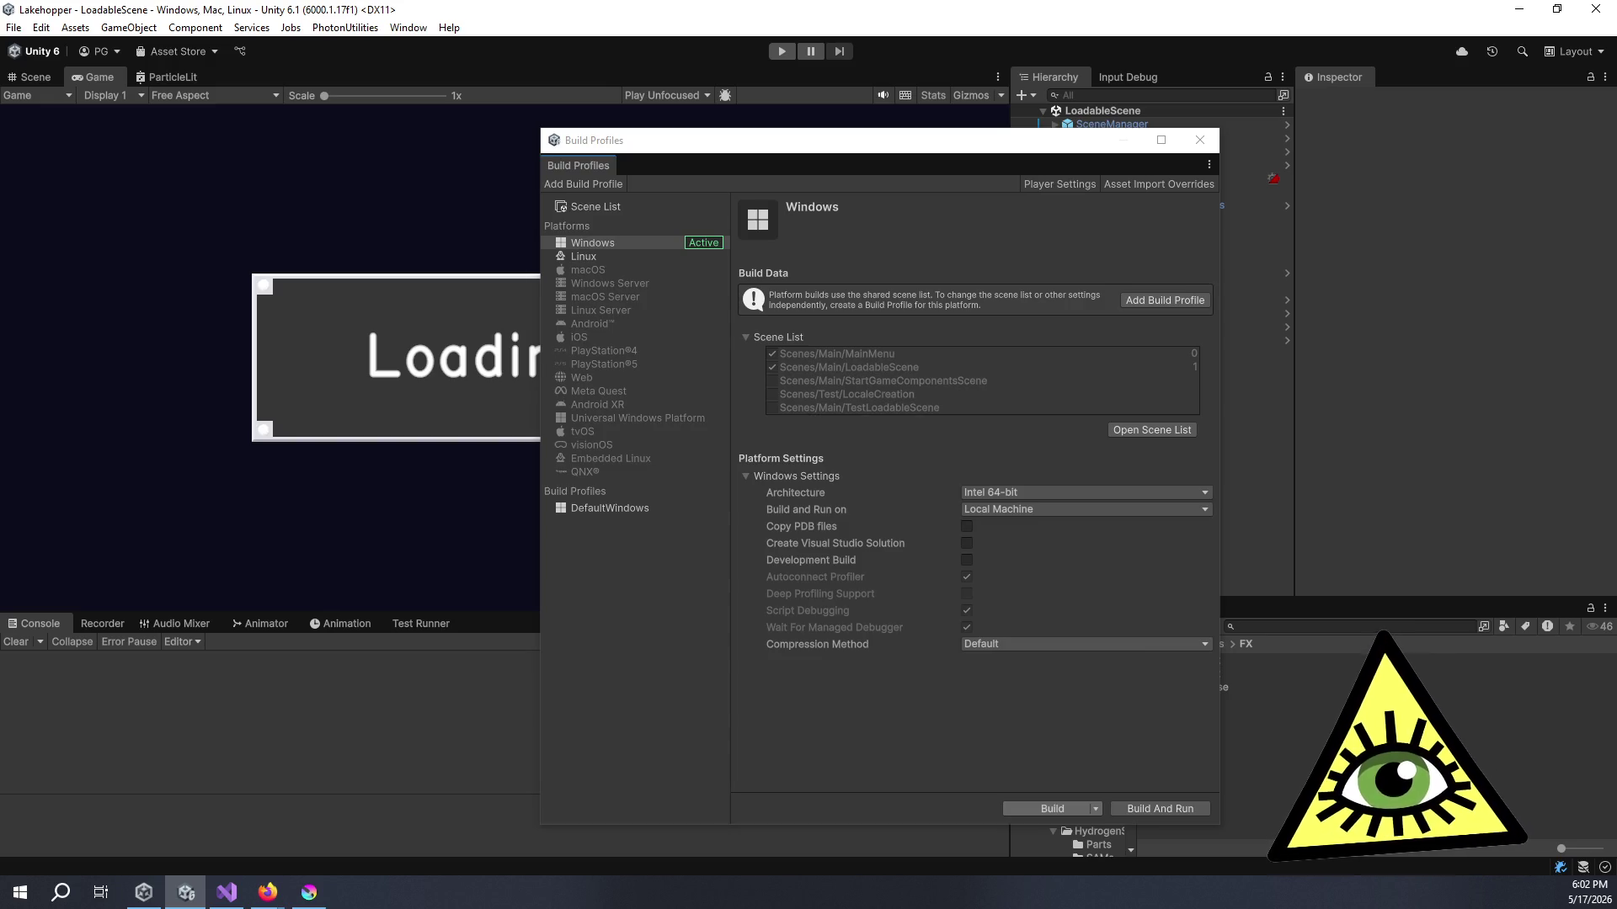